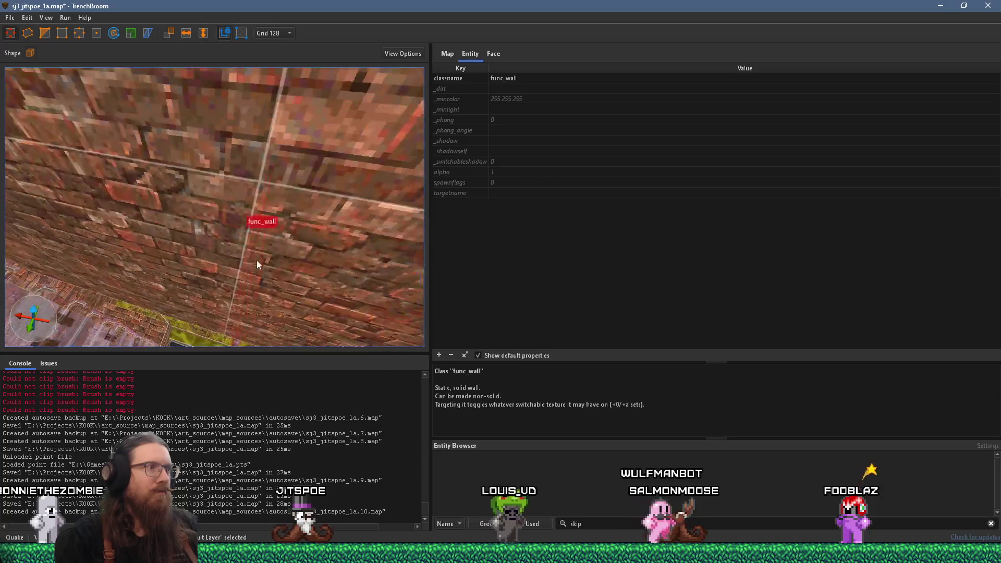
- Switch from TrenchBroom to the Discord q1-mapping-help channel about func_detail_fence collision
key("alt+Tab")
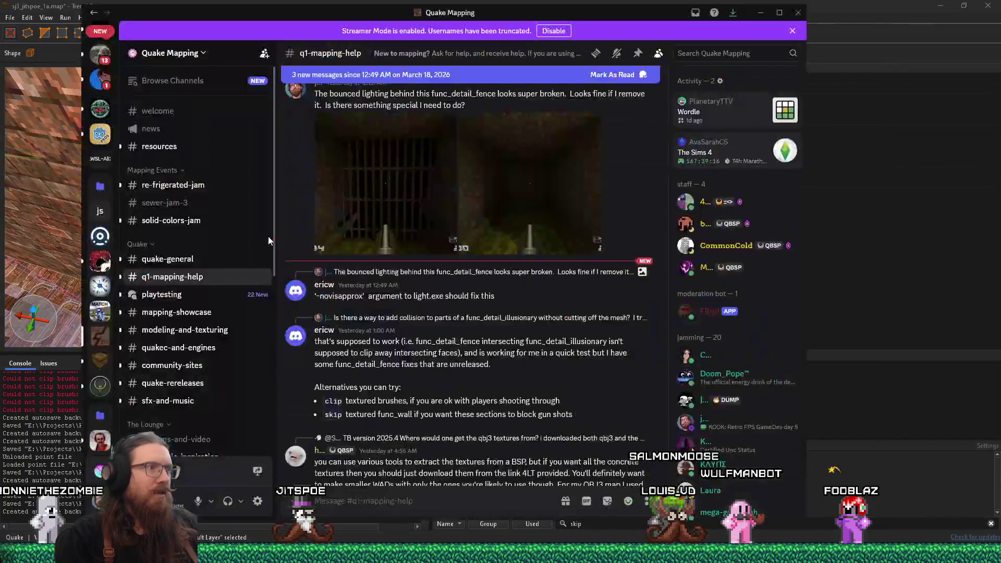
- Reply to the fence-collision answer asking whether clip on every face but the front makes a clip brush
scroll(484, 401, "down", 3)
scroll(529, 429, "down", 4)
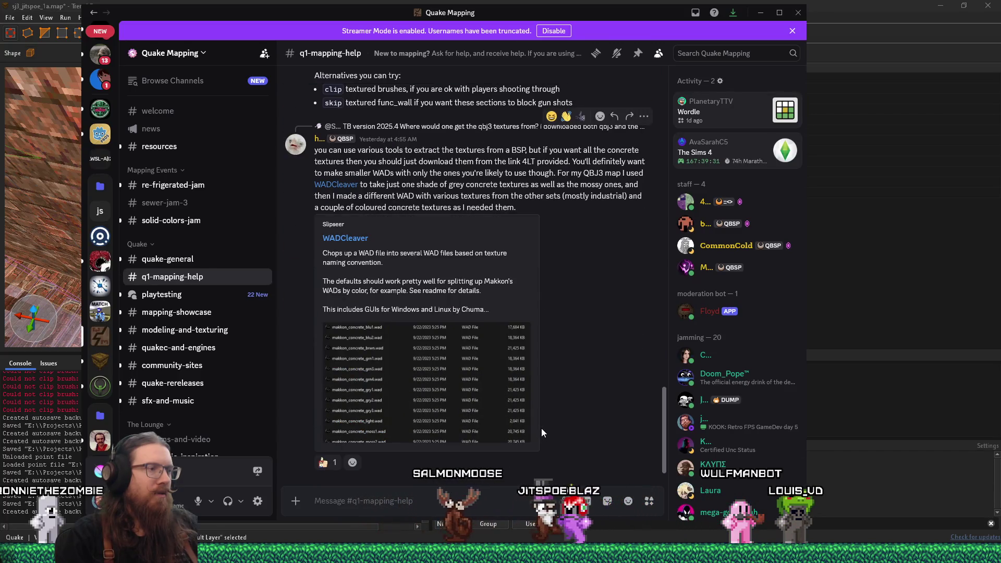
scroll(542, 430, "up", 4)
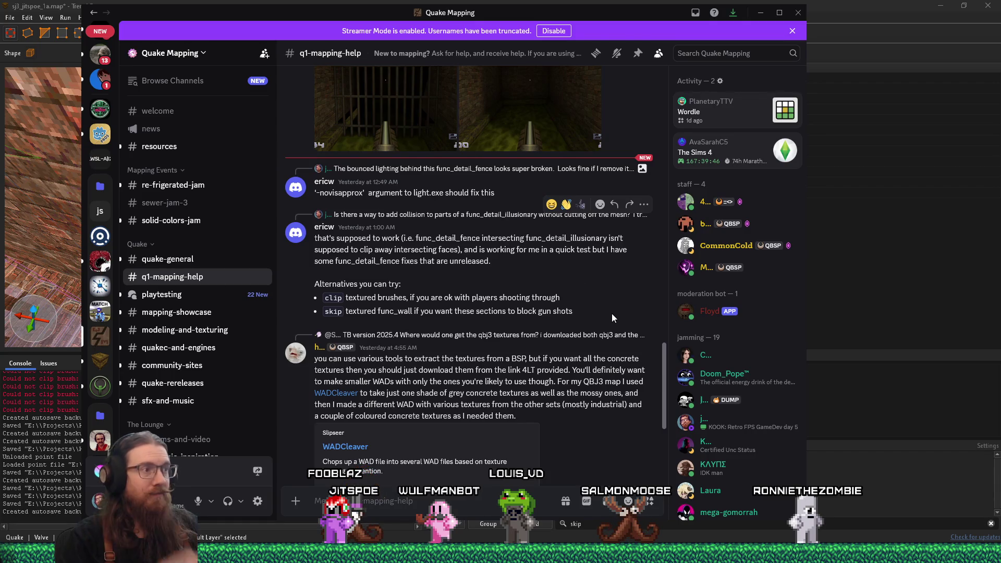
left_click(614, 204)
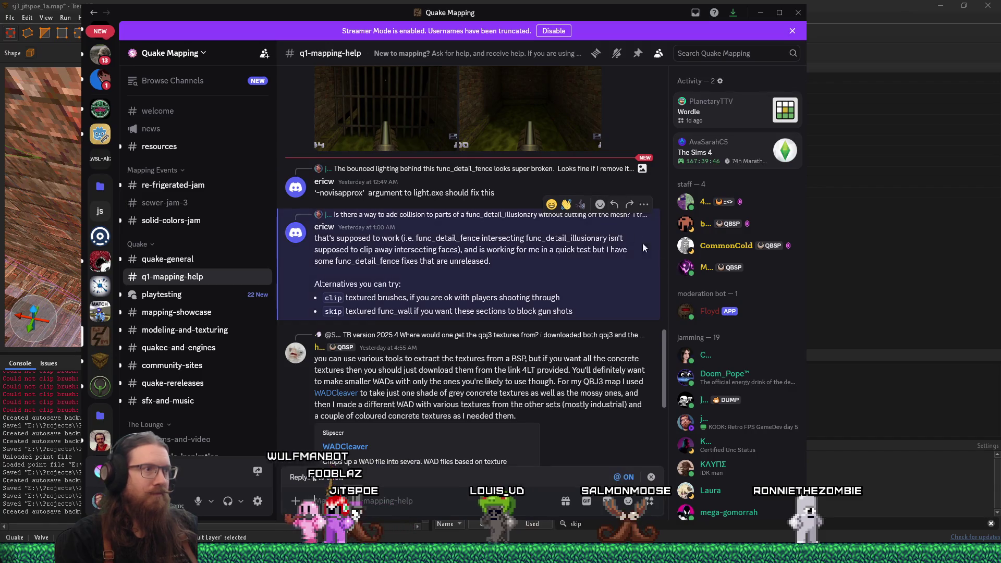
type("I in")
type("ded up going with a func_wall")
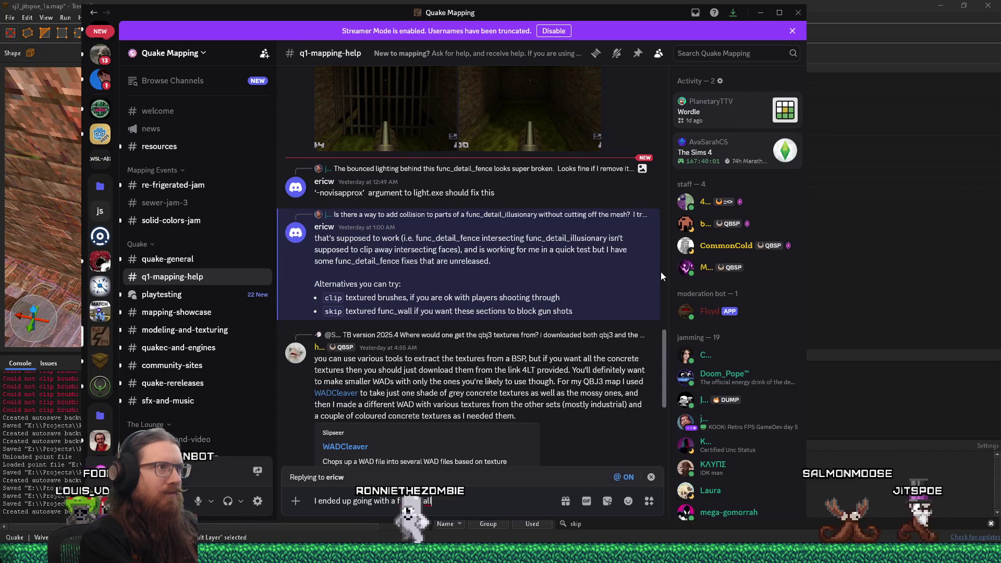
type("prior to the response")
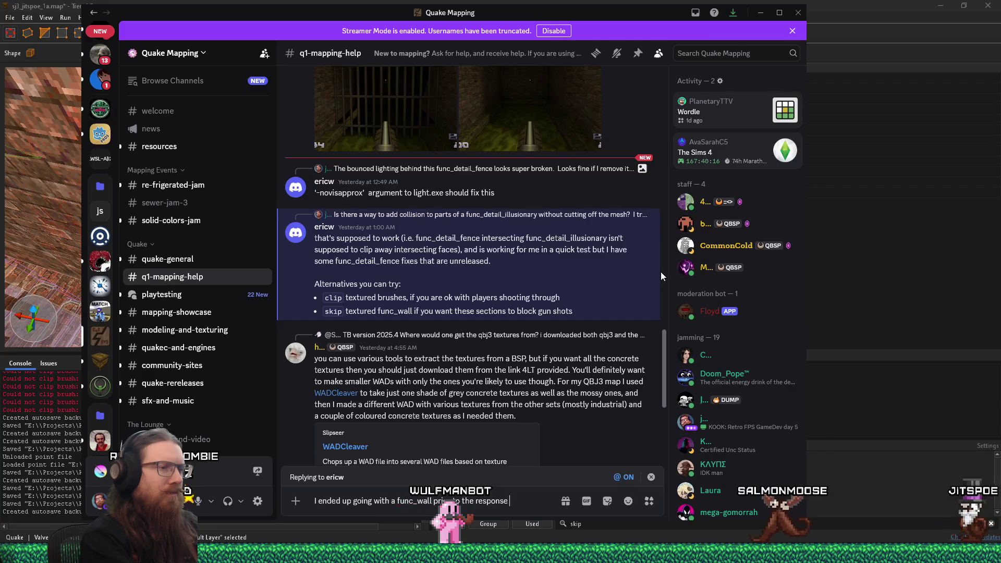
type("clip solution, I ca")
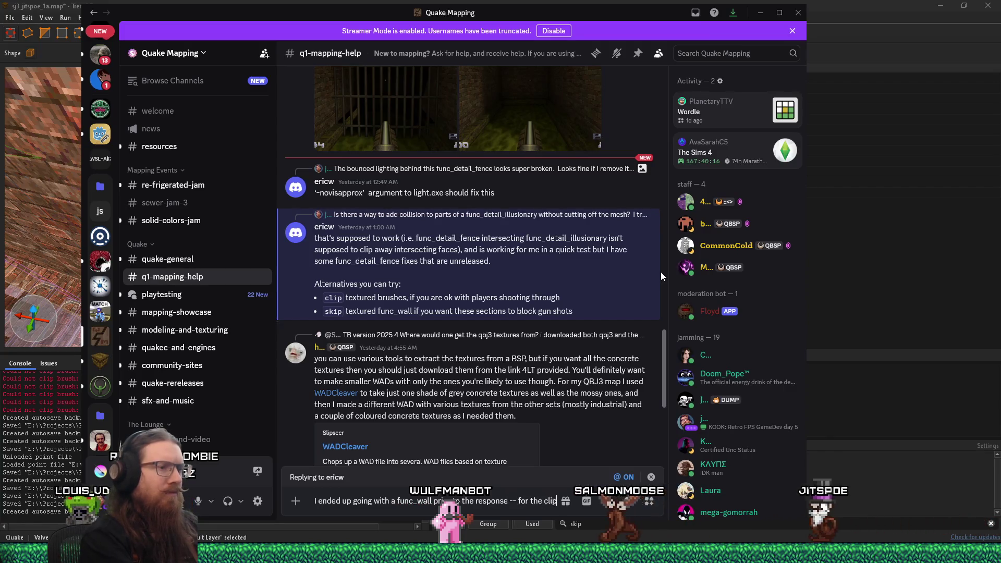
type("n just put")
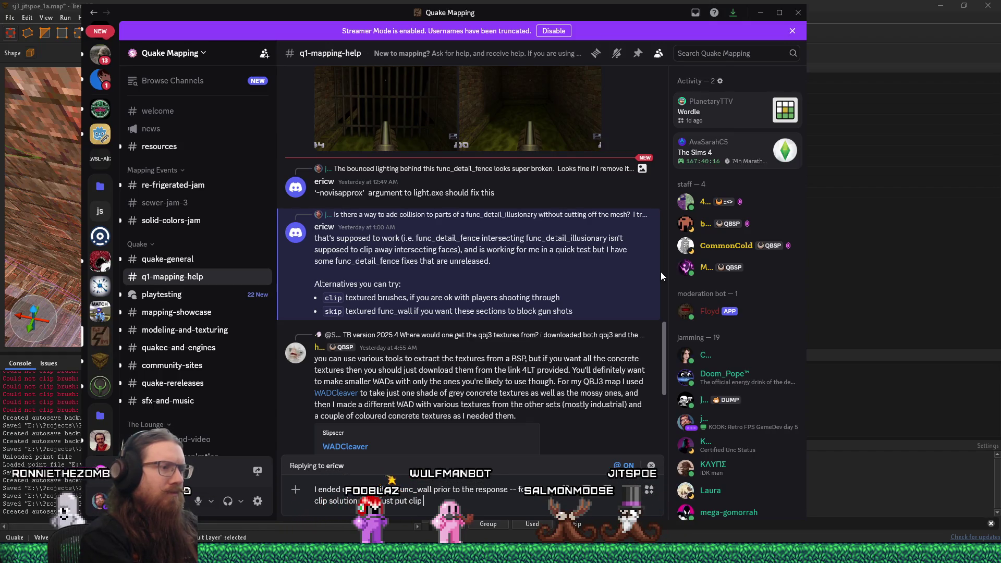
type("everywhere but the front face")
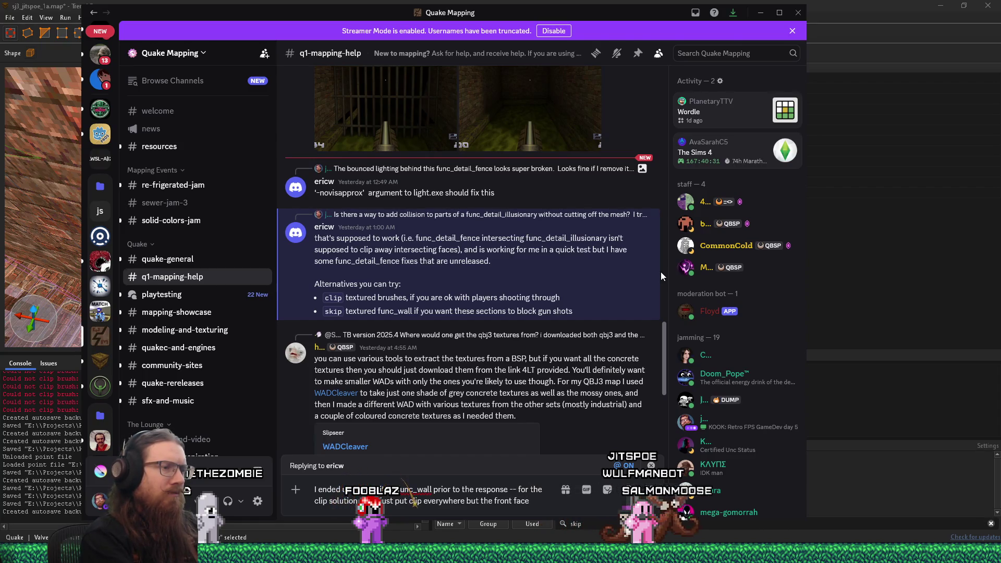
type("and it'll make it a clip br")
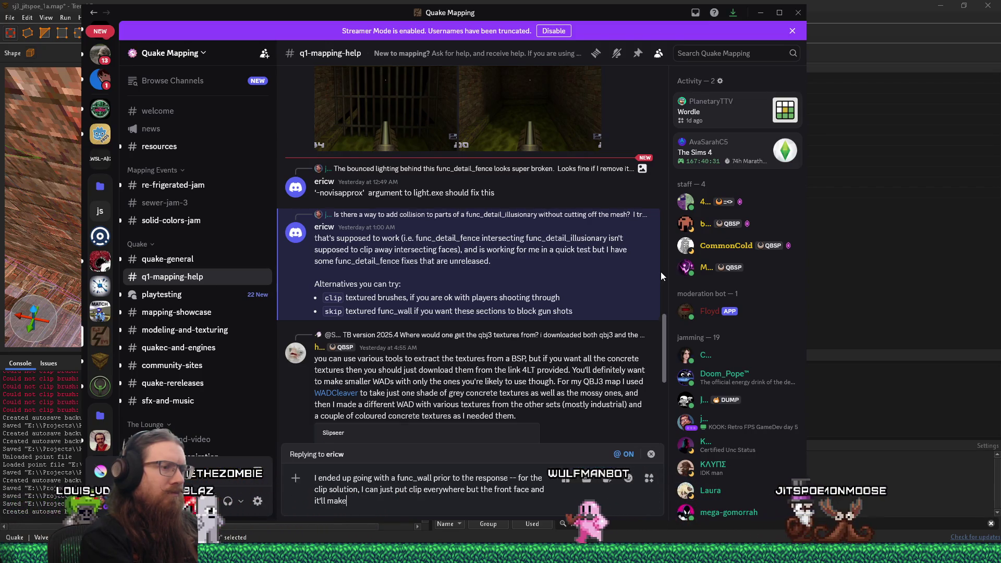
type("ush?")
key("Return")
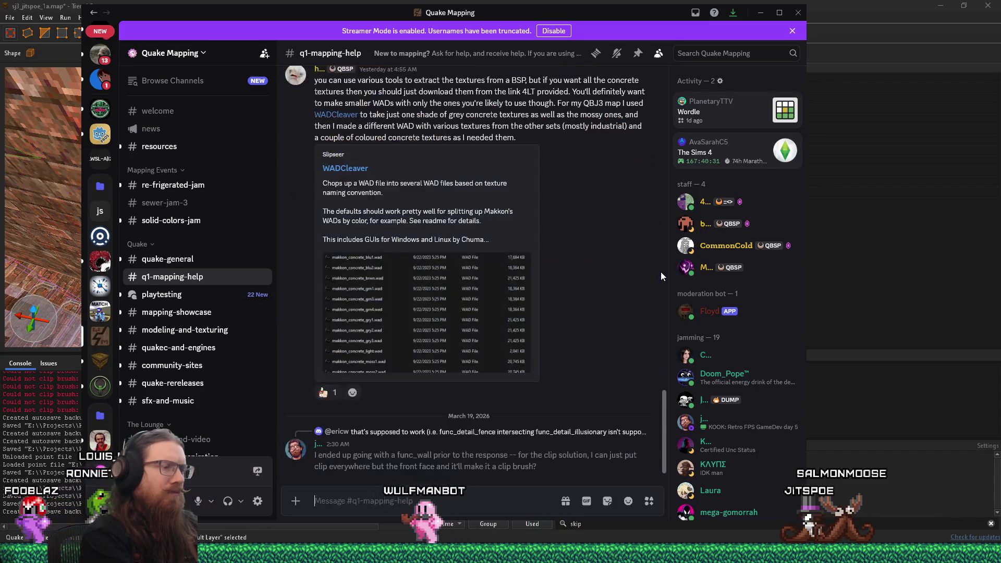
key("alt+Tab")
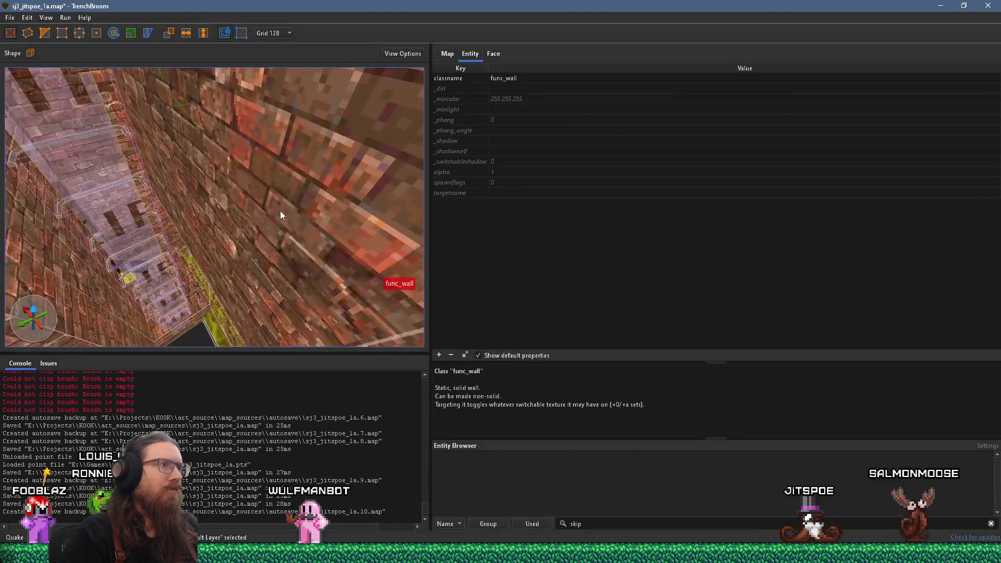
- Fly the camera down the pipe tunnel to the wooden grate and deselect the func_wall
mouse_move(280, 210)
left_mouse_down()
mouse_move(123, 211)
mouse_move(273, 316)
mouse_move(145, 155)
mouse_move(146, 86)
mouse_move(236, 196)
mouse_move(152, 258)
mouse_move(128, 243)
mouse_move(118, 203)
mouse_move(145, 233)
left_mouse_up()
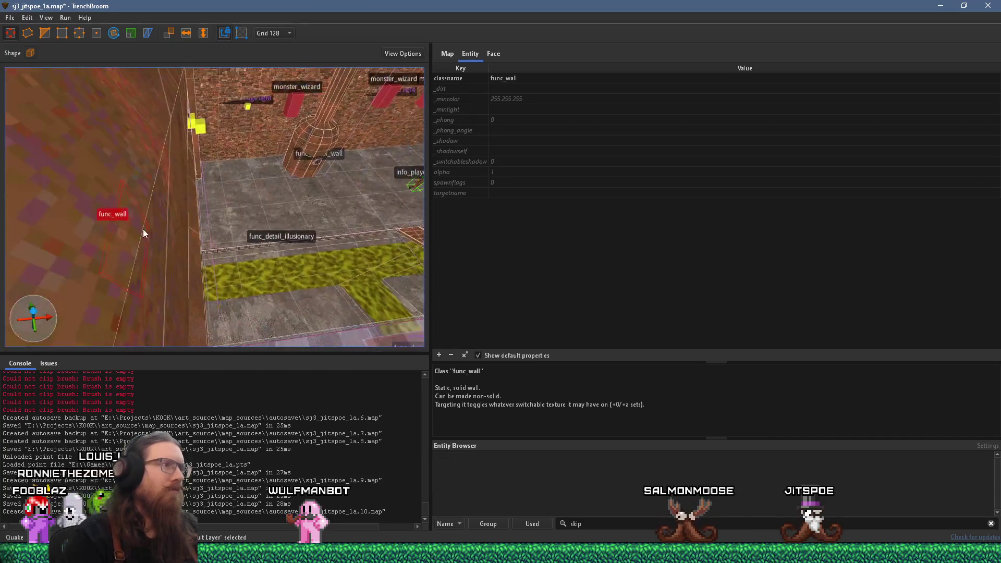
mouse_move(383, 205)
left_mouse_down()
mouse_move(283, 202)
mouse_move(168, 240)
left_mouse_up()
mouse_move(232, 237)
left_mouse_down()
mouse_move(443, 289)
mouse_move(361, 221)
mouse_move(246, 308)
mouse_move(205, 299)
mouse_move(247, 277)
mouse_move(203, 269)
mouse_move(187, 288)
mouse_move(348, 276)
mouse_move(299, 273)
mouse_move(290, 278)
mouse_move(311, 277)
mouse_move(291, 290)
mouse_move(267, 280)
mouse_move(236, 311)
mouse_move(286, 309)
mouse_move(343, 288)
mouse_move(286, 304)
mouse_move(323, 295)
mouse_move(274, 299)
mouse_move(317, 283)
mouse_move(253, 270)
mouse_move(264, 284)
mouse_move(340, 273)
mouse_move(364, 258)
mouse_move(60, 255)
mouse_move(219, 245)
mouse_move(229, 256)
left_mouse_up()
key("s")
key("w")
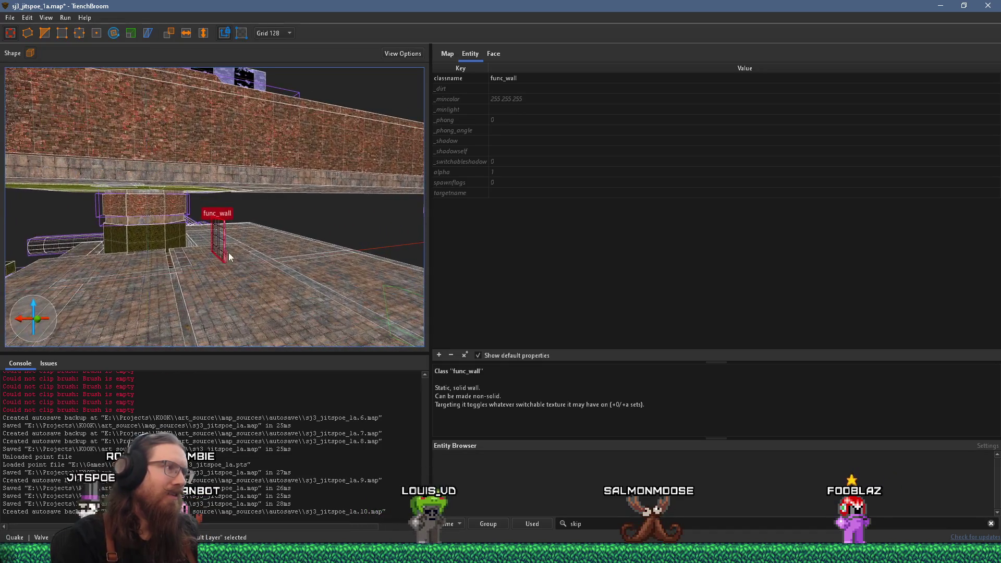
mouse_move(92, 249)
left_mouse_down()
mouse_move(76, 245)
mouse_move(36, 267)
mouse_move(133, 210)
mouse_move(343, 254)
mouse_move(177, 230)
mouse_move(205, 243)
mouse_move(194, 264)
mouse_move(259, 254)
mouse_move(235, 240)
mouse_move(238, 190)
mouse_move(270, 184)
mouse_move(288, 246)
left_mouse_up()
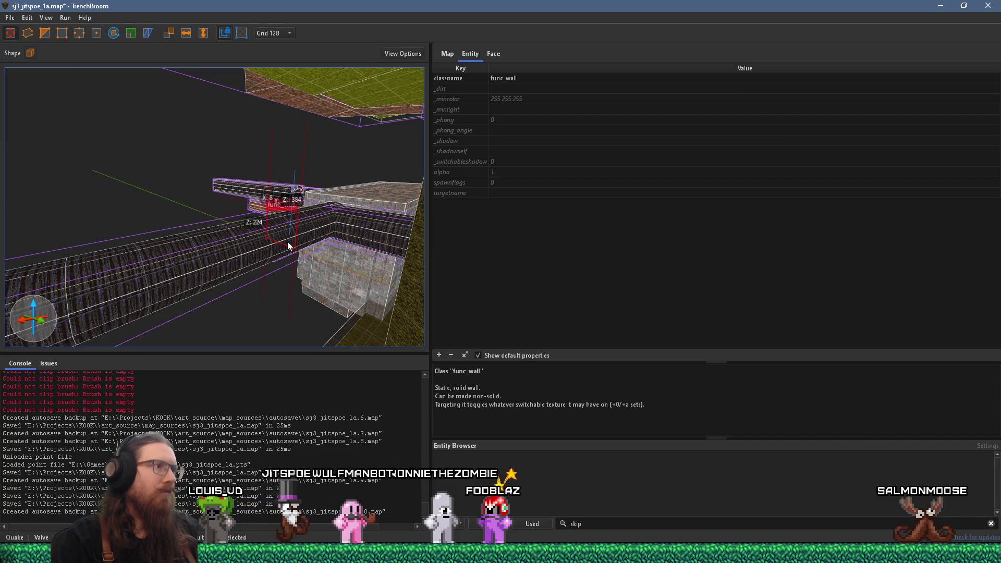
scroll(289, 246, "up", 5)
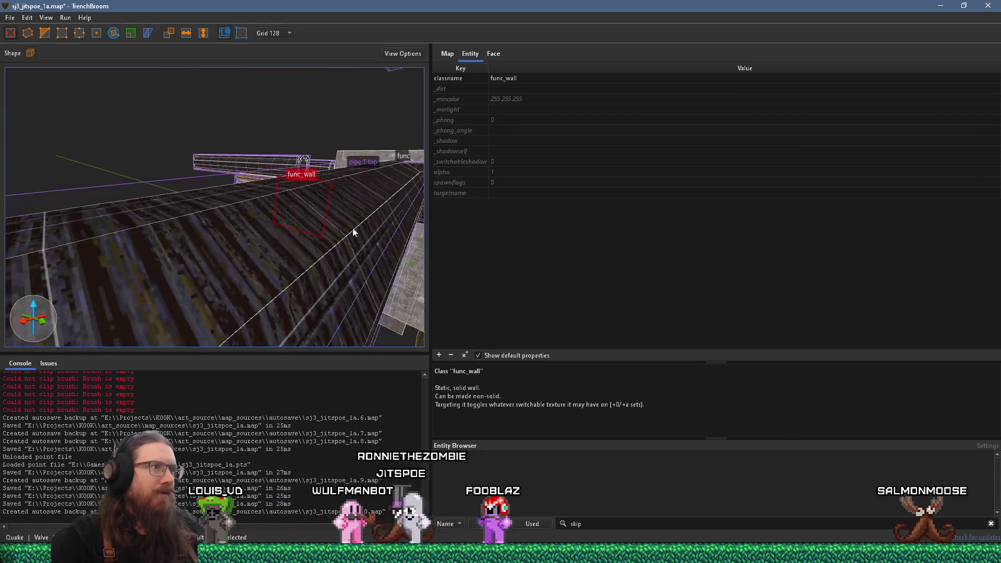
mouse_move(234, 192)
left_mouse_down()
mouse_move(312, 202)
mouse_move(313, 184)
left_mouse_up()
scroll(258, 206, "up", 6)
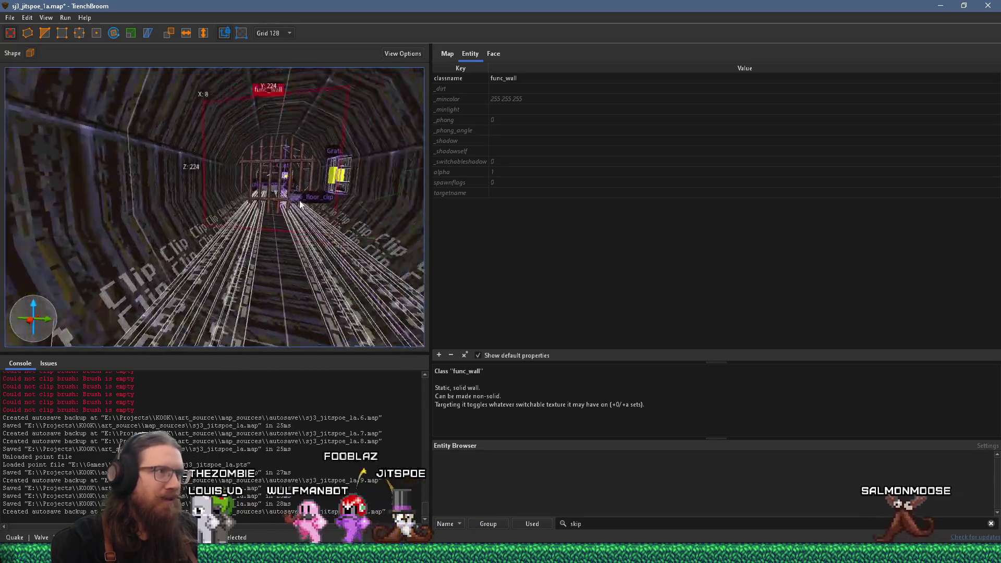
scroll(257, 203, "up", 5)
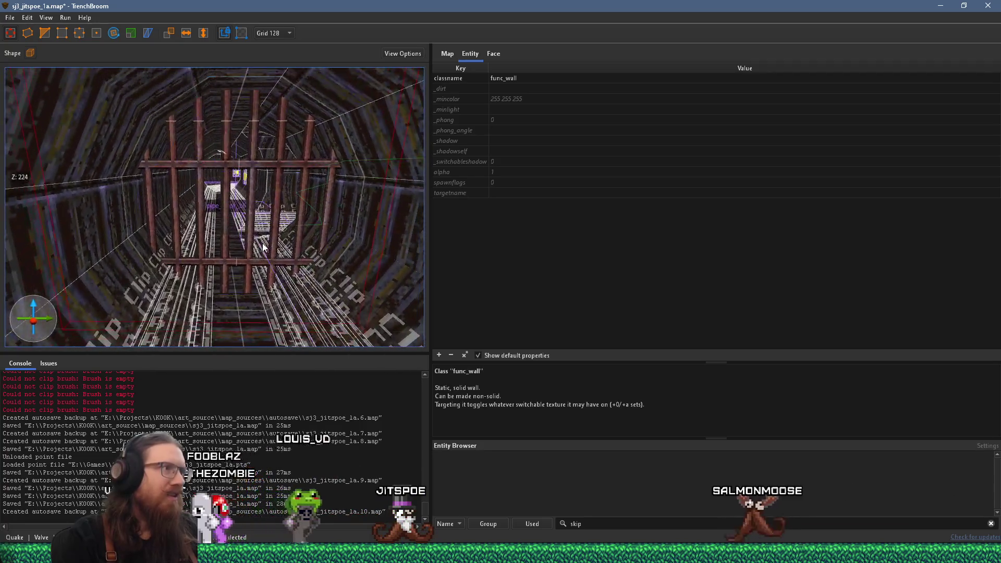
key("Escape")
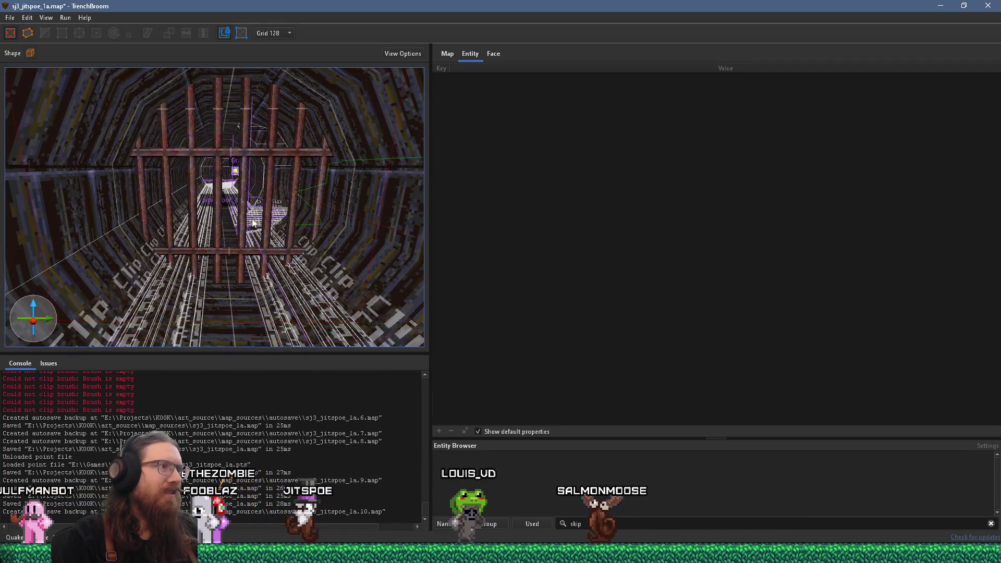
- Convert the SKIP brush above the grate into a func_detail_fence brush entity
left_click(247, 239)
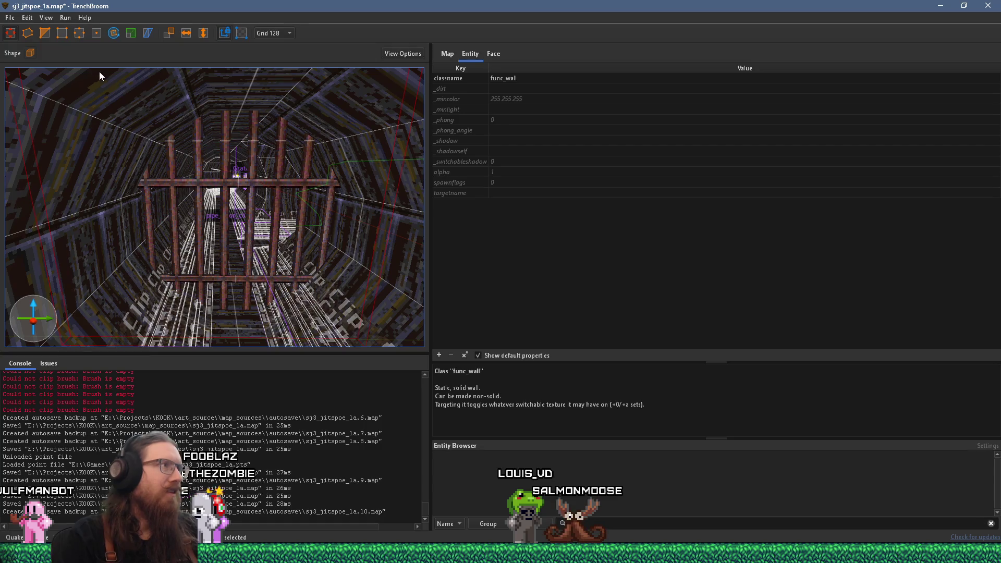
mouse_move(120, 61)
left_mouse_down()
mouse_move(180, 112)
mouse_move(202, 183)
mouse_move(179, 210)
mouse_move(93, 123)
mouse_move(236, 96)
mouse_move(250, 118)
mouse_move(245, 104)
mouse_move(235, 179)
left_mouse_up()
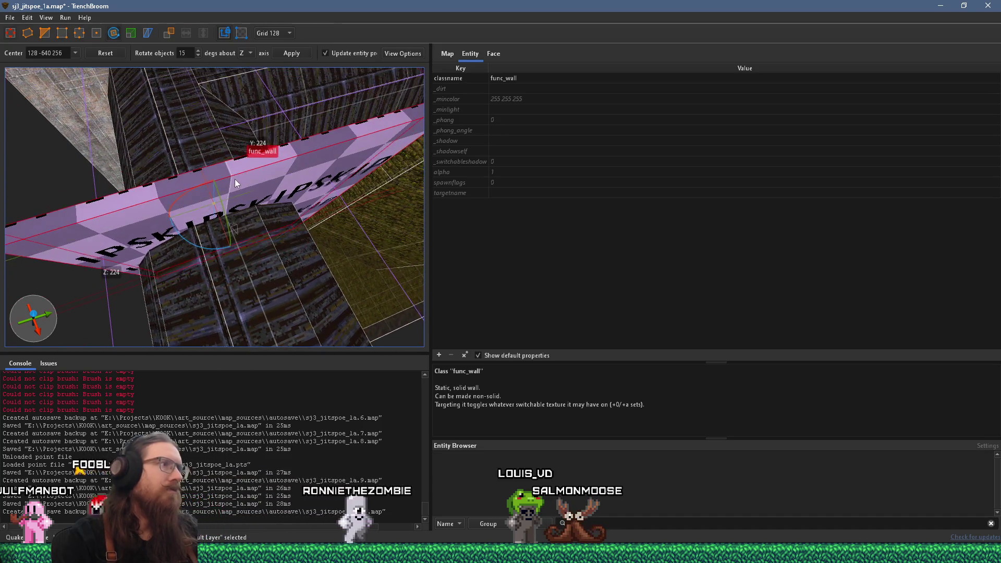
key("Escape")
left_click_drag(210, 222, 192, 196)
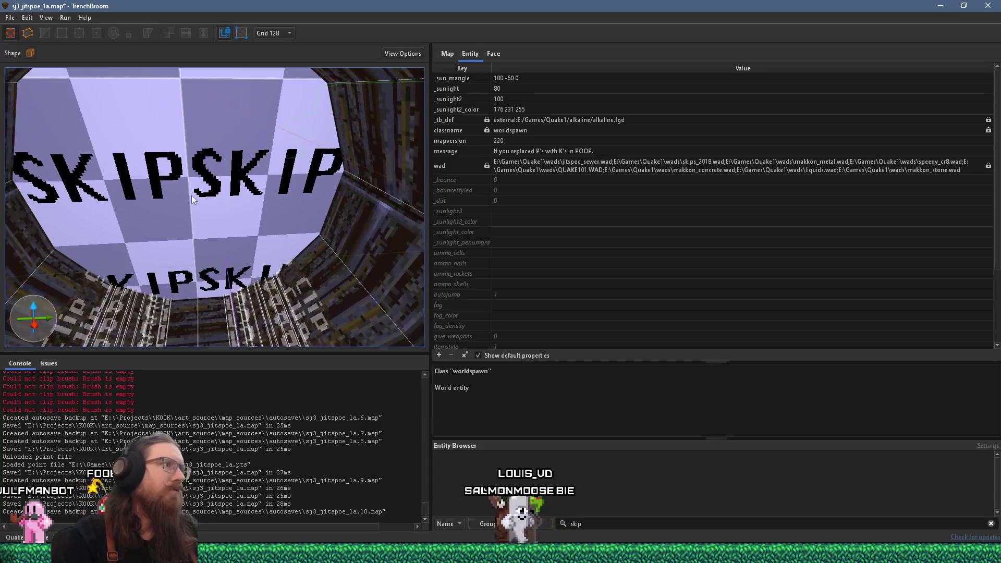
left_click(198, 196)
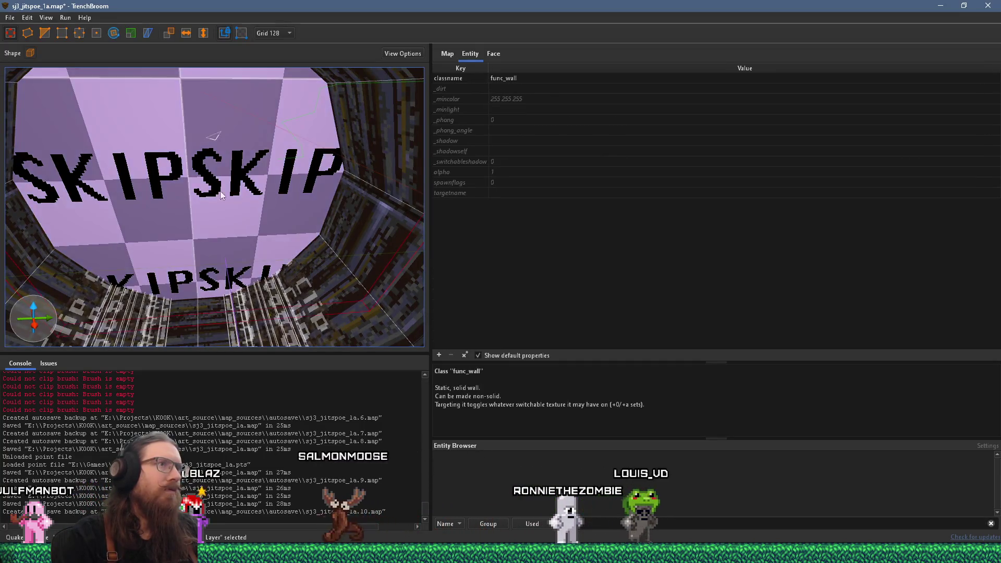
right_click(261, 193)
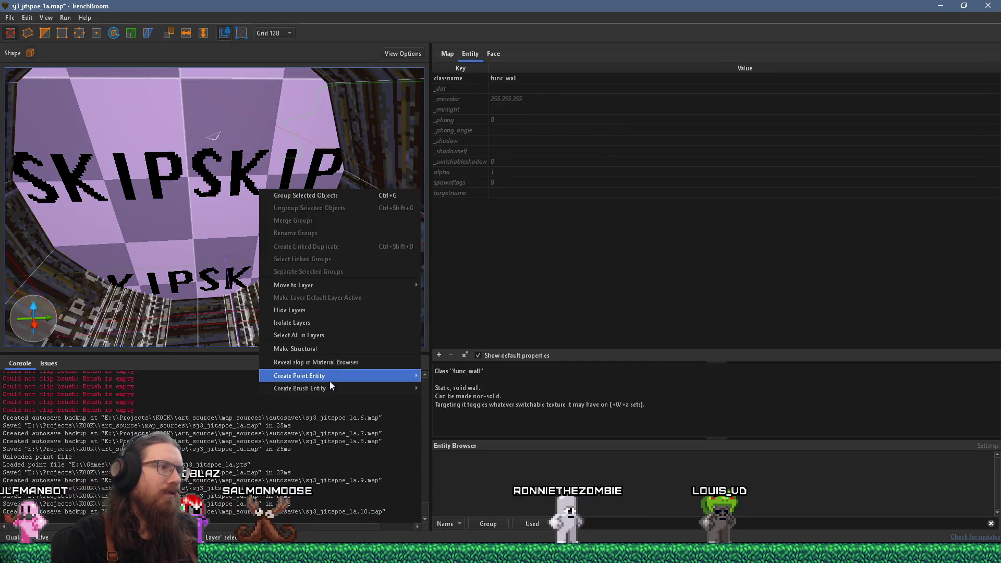
mouse_move(330, 387)
mouse_move(454, 387)
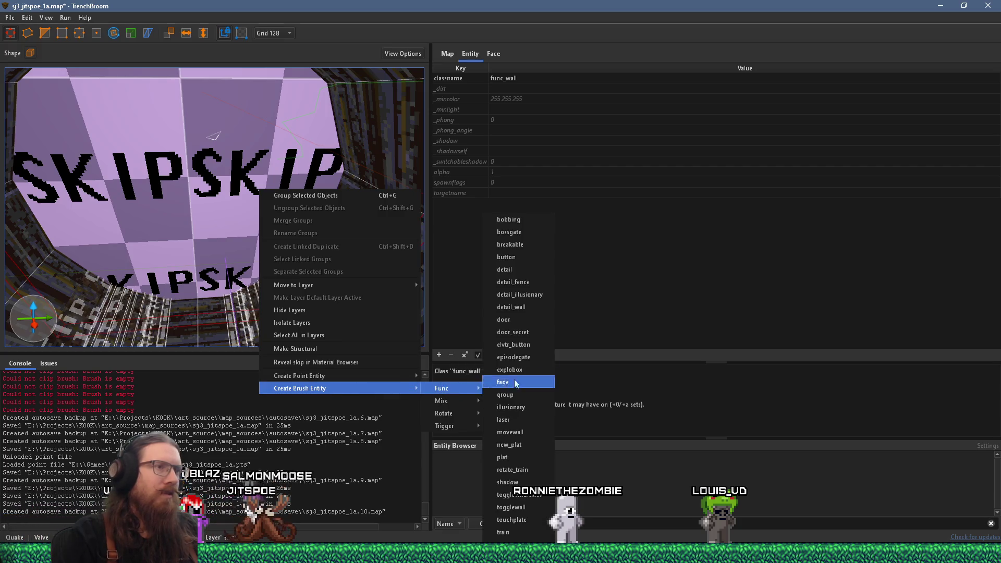
left_click(538, 294)
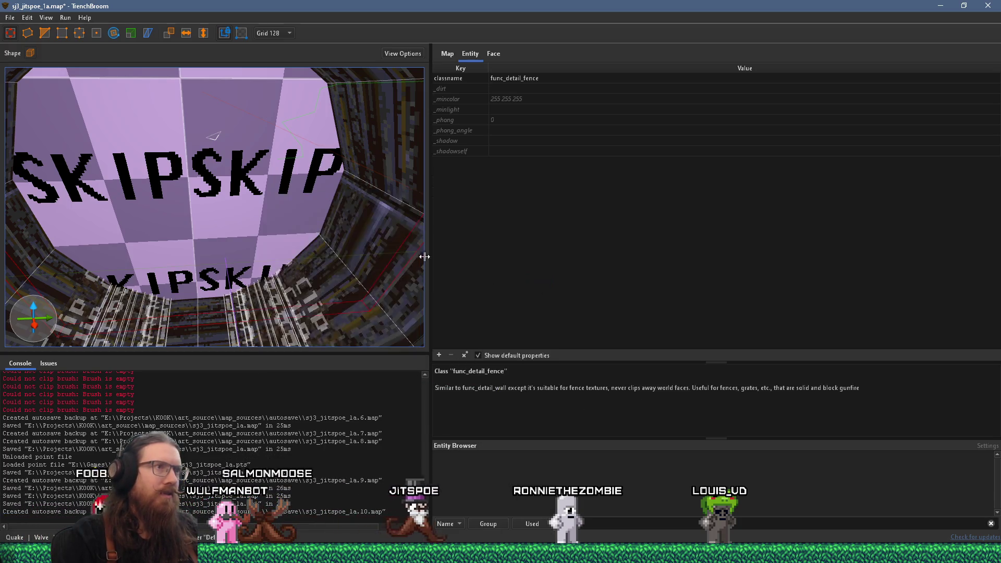
key("Escape")
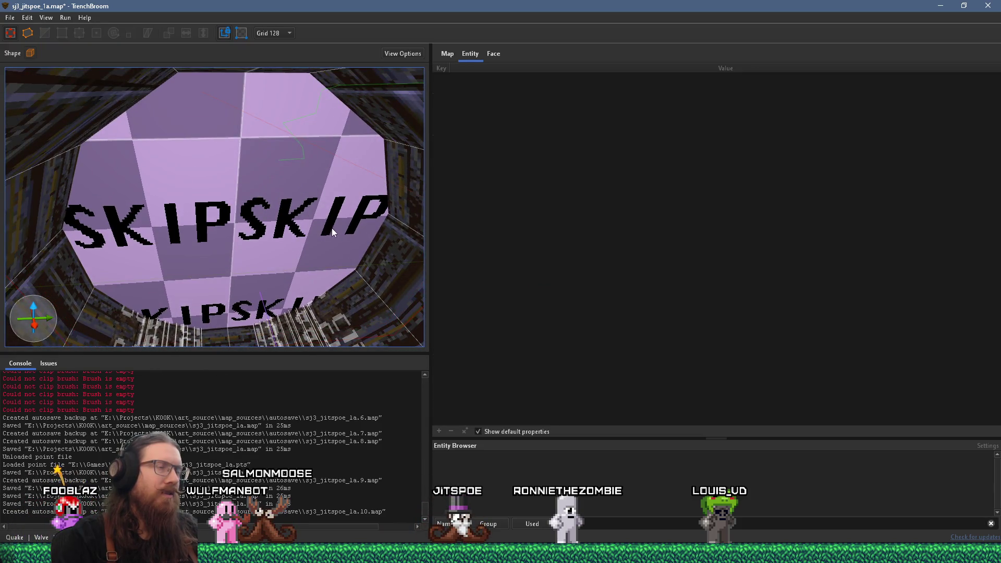
left_click(494, 53)
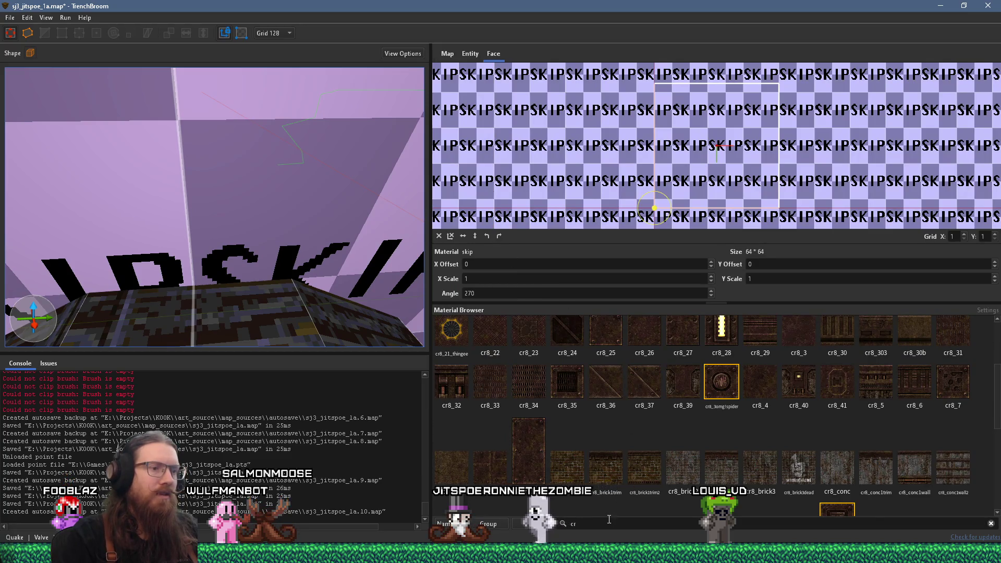
- Filter the Material Browser for 'clip' and apply clip to the selected fence face
type("clip")
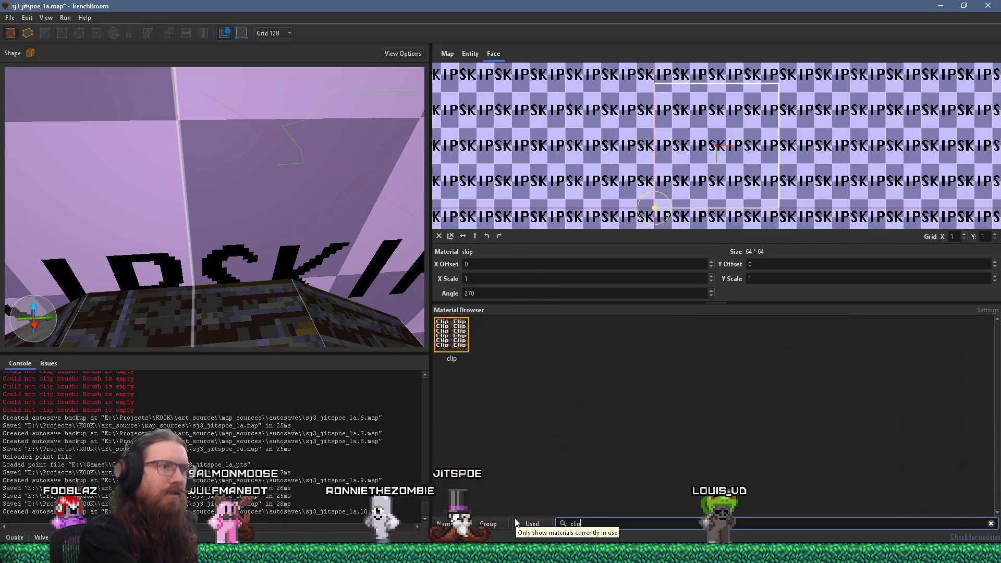
left_click(451, 334)
scroll(290, 280, "down", 5)
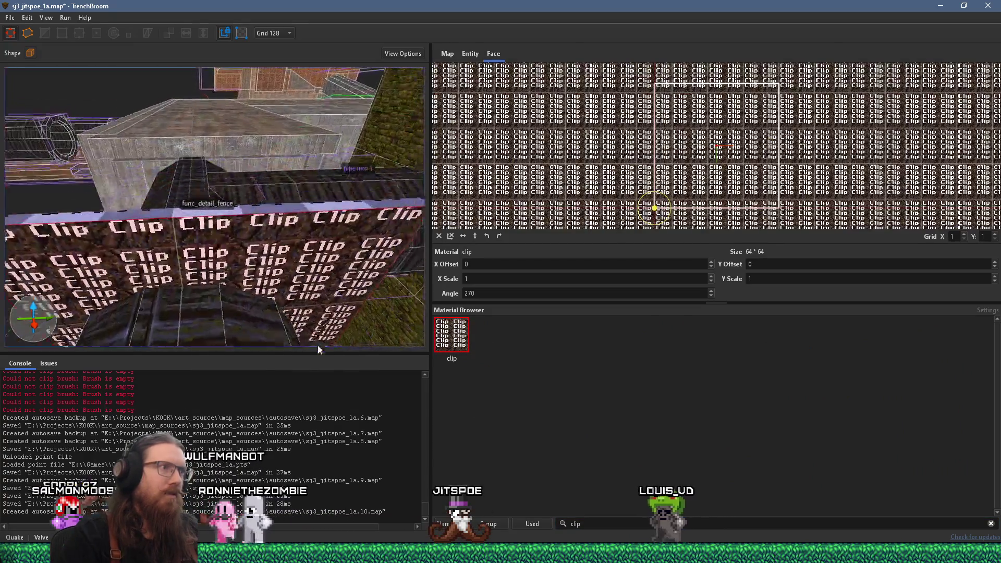
mouse_move(316, 285)
left_mouse_down()
mouse_move(193, 276)
mouse_move(263, 223)
mouse_move(237, 166)
mouse_move(270, 230)
mouse_move(224, 133)
mouse_move(159, 271)
mouse_move(304, 269)
mouse_move(220, 230)
mouse_move(244, 238)
left_mouse_up()
scroll(245, 239, "up", 5)
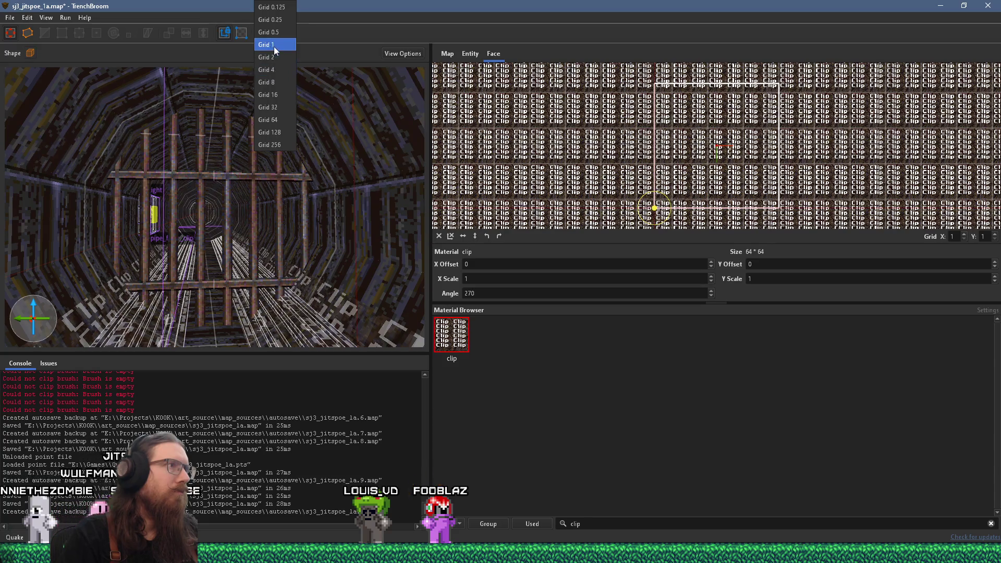
- On grid size 1, select the wooden grate and raise it higher in the pipe
left_click(274, 45)
left_click(233, 206)
left_click_drag(259, 218, 256, 190)
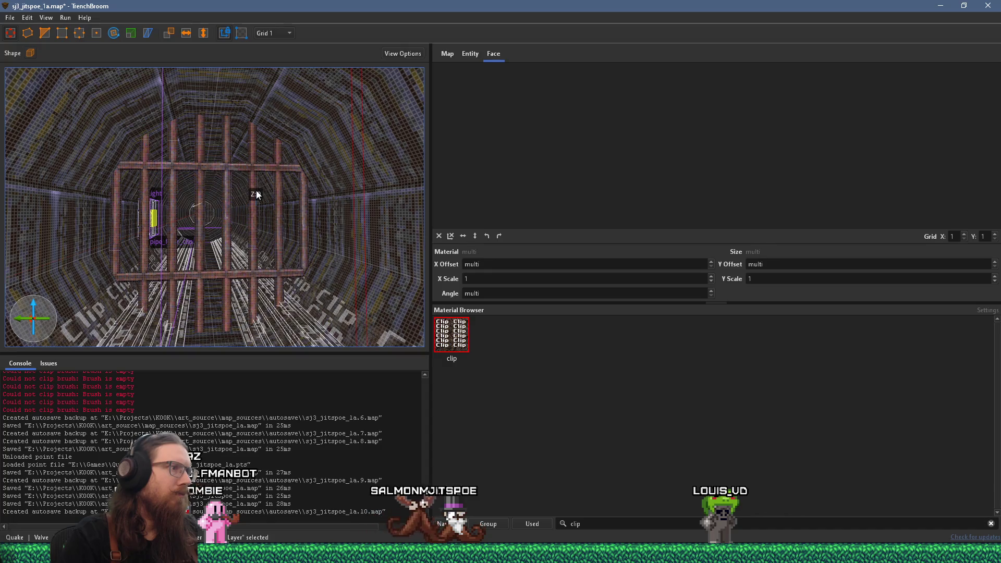
left_click_drag(256, 195, 255, 212)
mouse_move(216, 164)
left_mouse_down()
mouse_move(226, 219)
mouse_move(218, 205)
mouse_move(189, 255)
mouse_move(236, 202)
mouse_move(284, 179)
mouse_move(211, 197)
mouse_move(193, 230)
left_mouse_up()
- Switch to grid 16 and widen the grate brush from 128 to 160 units
left_click(263, 33)
left_click(267, 95)
left_click_drag(280, 105, 283, 242)
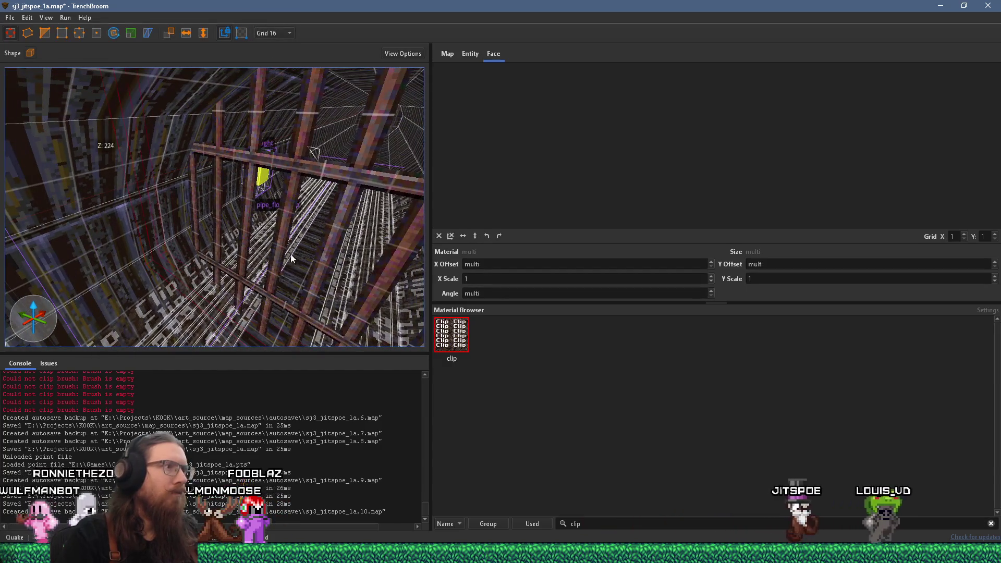
left_click_drag(350, 186, 356, 171)
scroll(331, 183, "up", 2)
mouse_move(259, 177)
left_mouse_down()
mouse_move(199, 185)
mouse_move(206, 198)
mouse_move(212, 185)
mouse_move(193, 231)
mouse_move(292, 208)
mouse_move(314, 183)
mouse_move(240, 218)
mouse_move(233, 210)
mouse_move(257, 275)
left_mouse_up()
right_click(269, 279)
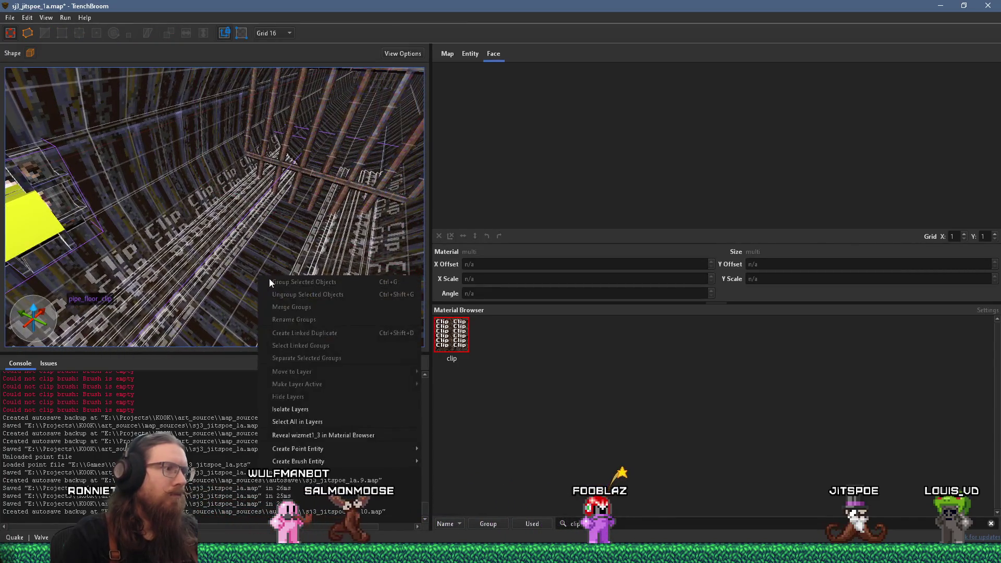
- Place an item_health pickup inside the pipe near the grate
mouse_move(317, 452)
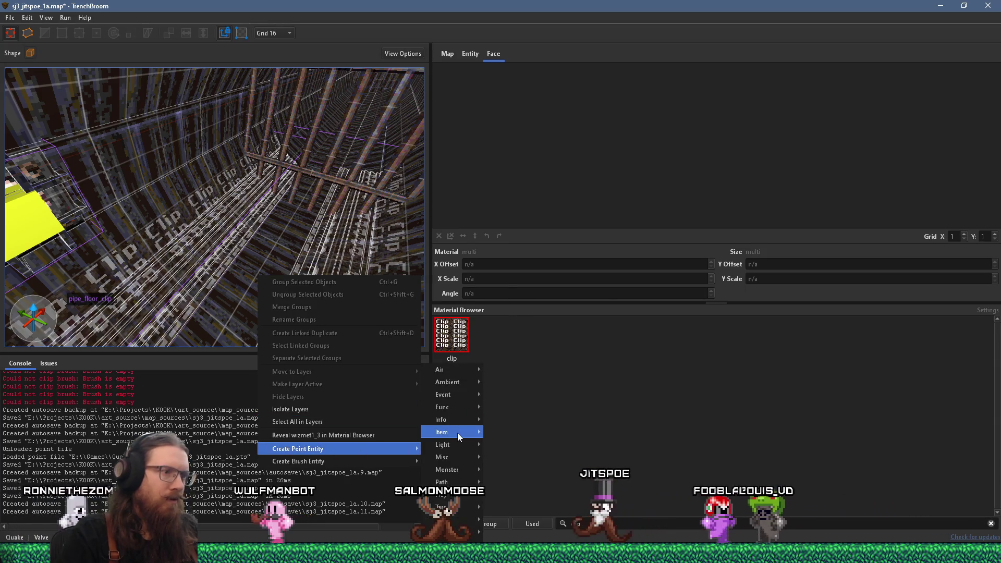
mouse_move(458, 433)
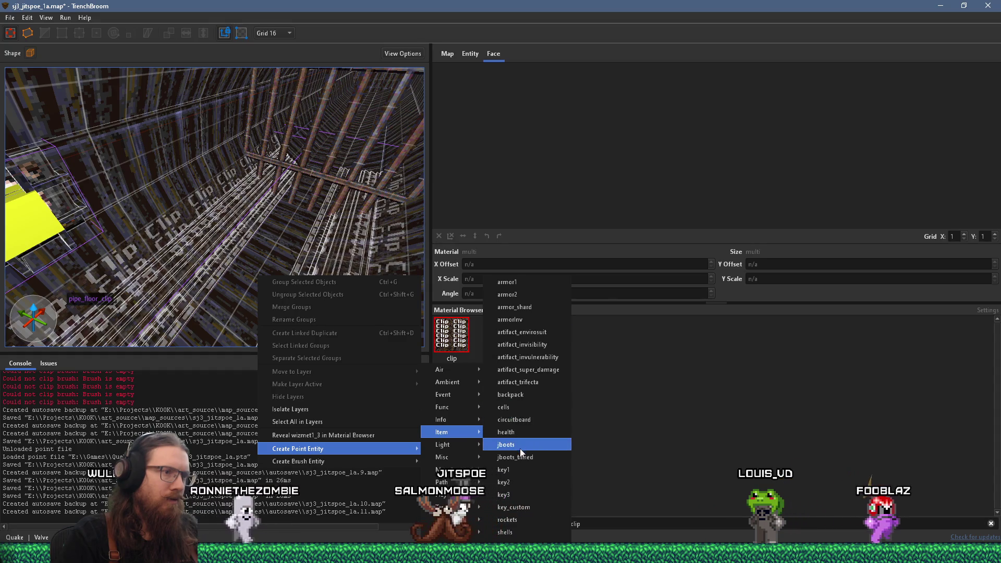
left_click(516, 433)
left_click_drag(277, 273, 249, 255)
mouse_move(231, 290)
left_mouse_down()
mouse_move(142, 260)
mouse_move(164, 247)
mouse_move(139, 208)
left_mouse_up()
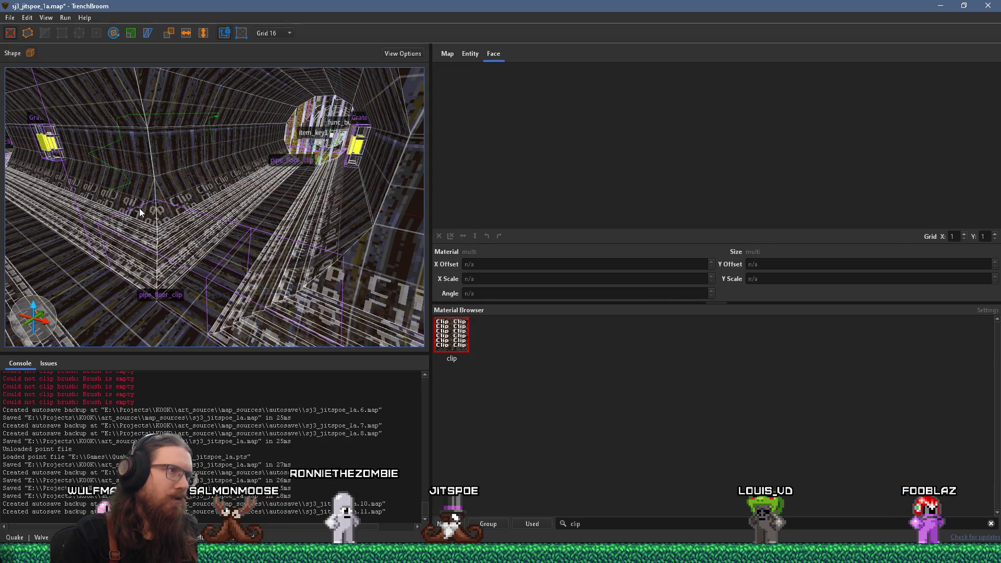
mouse_move(139, 208)
left_mouse_down()
mouse_move(193, 256)
mouse_move(189, 239)
mouse_move(237, 249)
mouse_move(179, 264)
left_mouse_up()
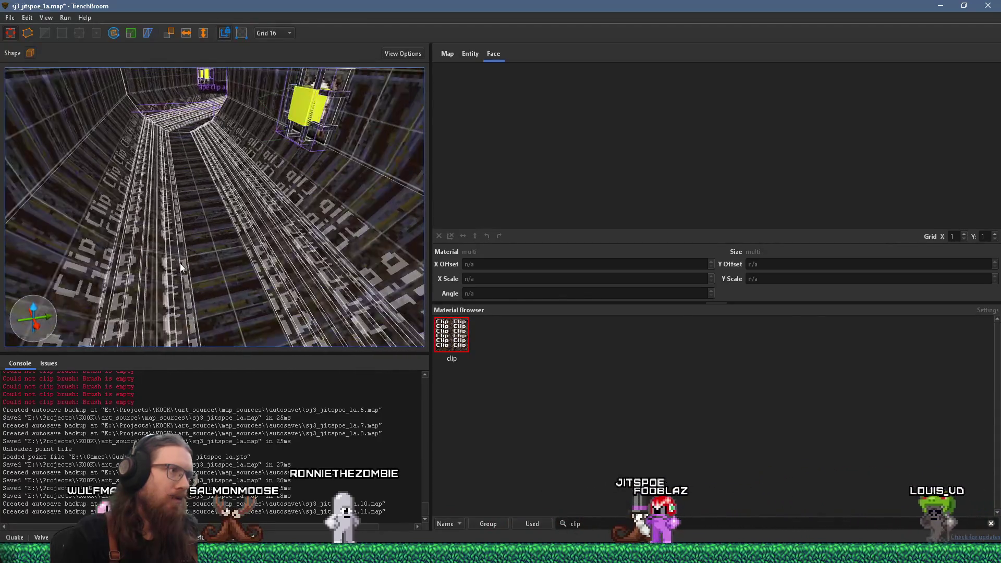
right_click(213, 265)
- Place a monster_zombie2 in the pipe corridor below the grate
mouse_move(296, 439)
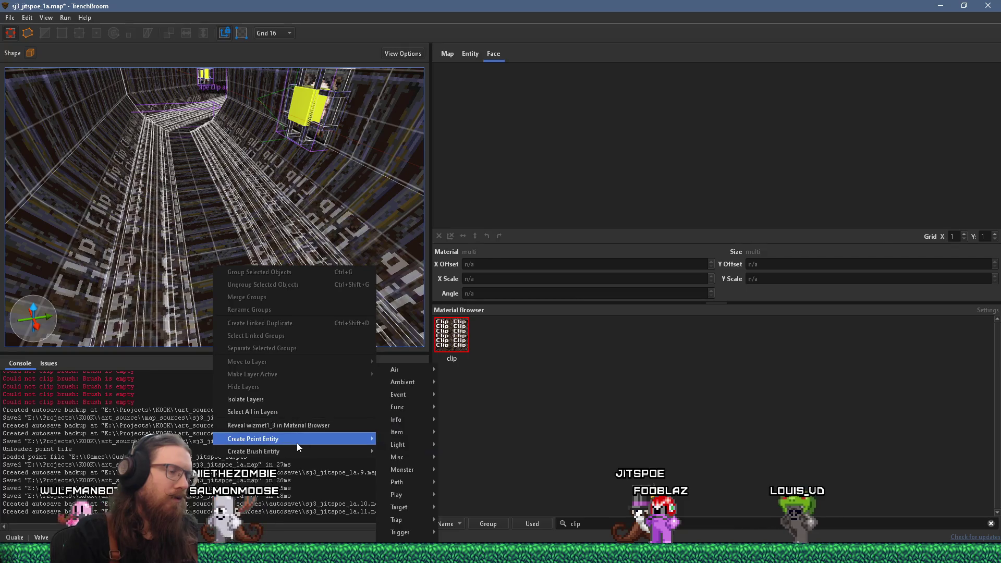
mouse_move(422, 400)
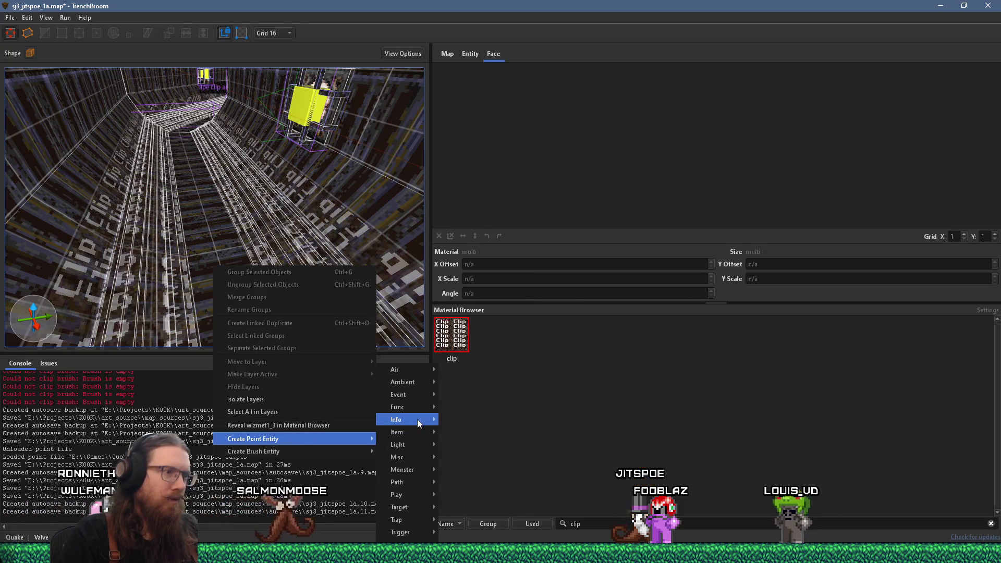
mouse_move(418, 436)
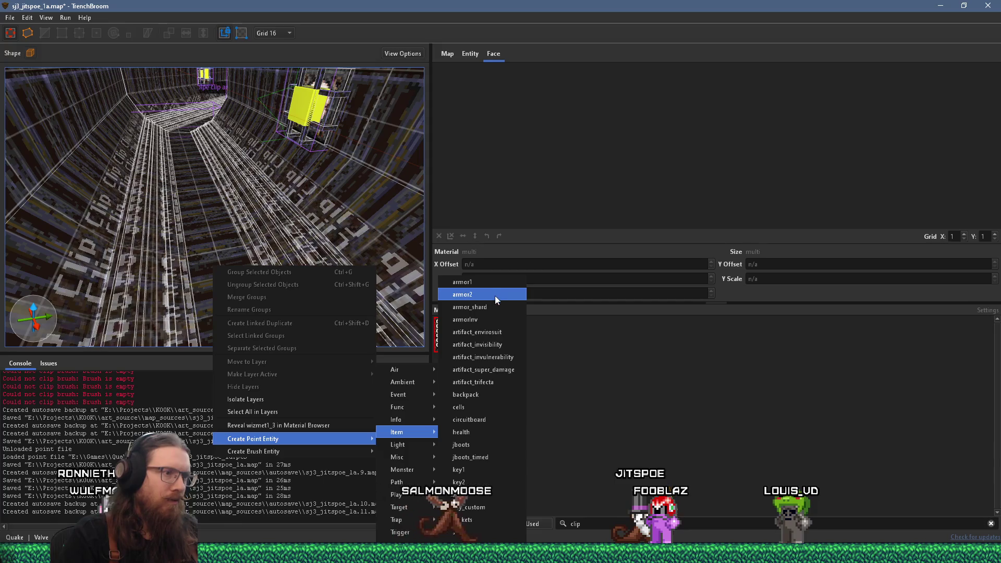
mouse_move(417, 469)
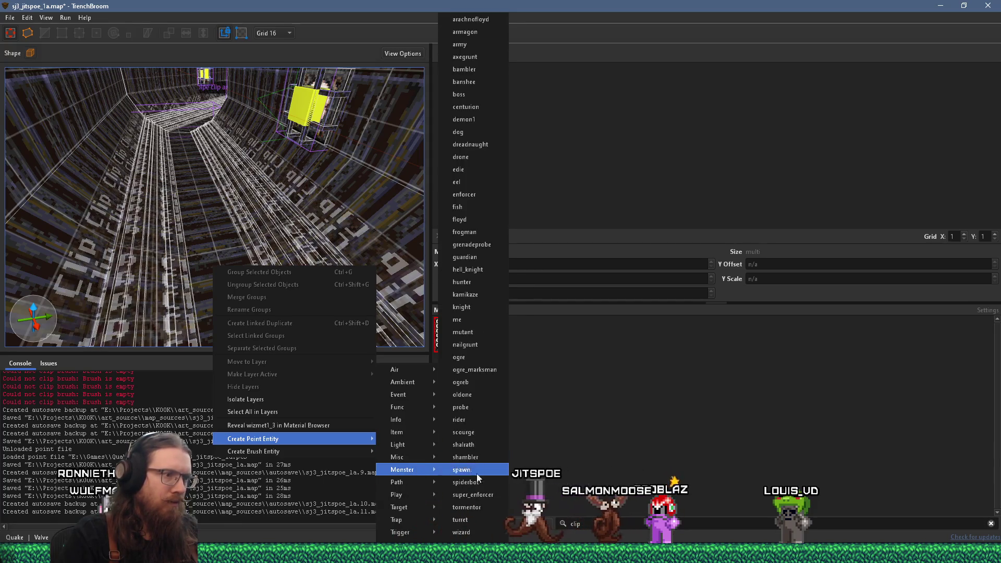
left_click(462, 532)
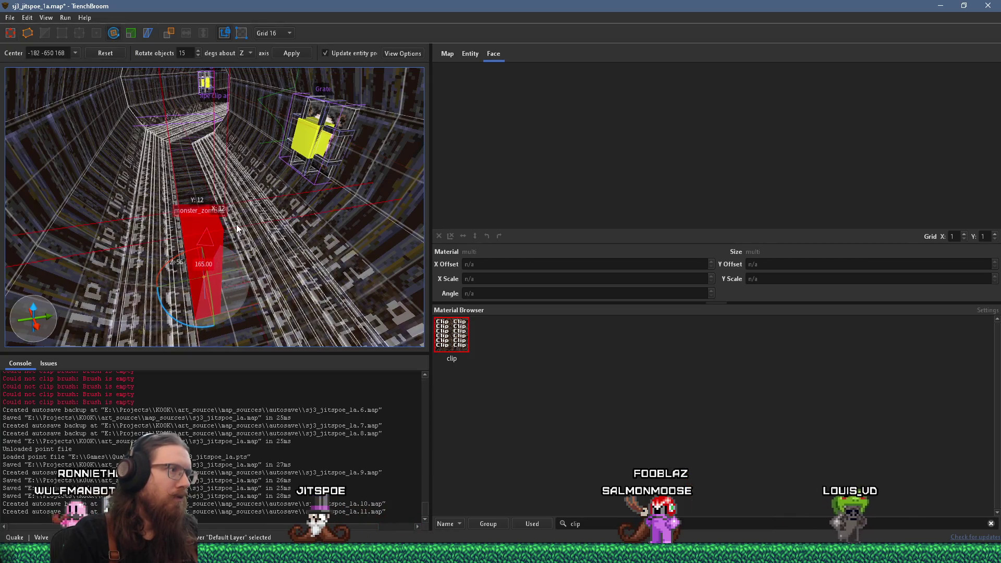
scroll(216, 235, "down", 3)
key("Escape")
scroll(209, 245, "up", 3)
- Duplicate the zombie up the corridor, then select all zombies and show their entity properties
mouse_move(172, 234)
left_mouse_down()
mouse_move(221, 172)
mouse_move(230, 259)
mouse_move(208, 188)
left_mouse_up()
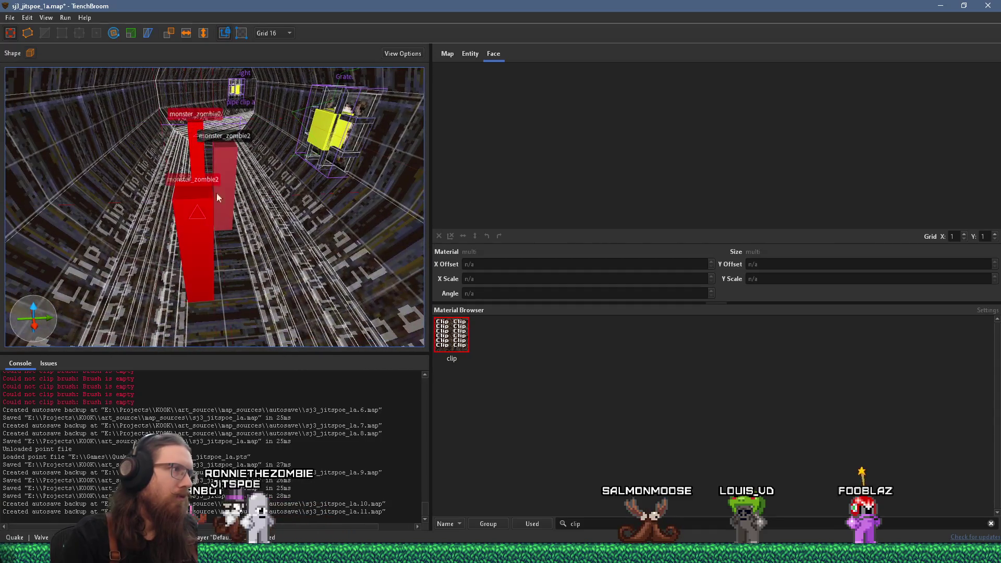
mouse_move(226, 145)
left_mouse_down()
mouse_move(239, 255)
mouse_move(217, 267)
mouse_move(219, 260)
mouse_move(193, 260)
mouse_move(165, 271)
mouse_move(233, 204)
left_mouse_up()
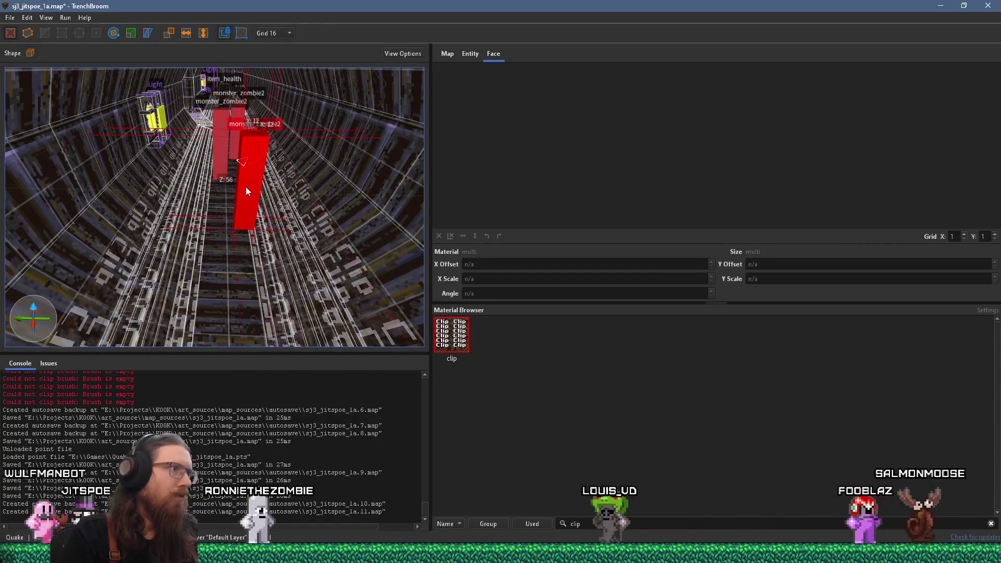
mouse_move(198, 236)
left_mouse_down()
mouse_move(157, 236)
mouse_move(235, 206)
mouse_move(141, 208)
mouse_move(251, 227)
mouse_move(146, 277)
mouse_move(162, 254)
left_mouse_up()
mouse_move(221, 242)
left_mouse_down()
mouse_move(152, 267)
mouse_move(151, 280)
mouse_move(149, 262)
left_mouse_up()
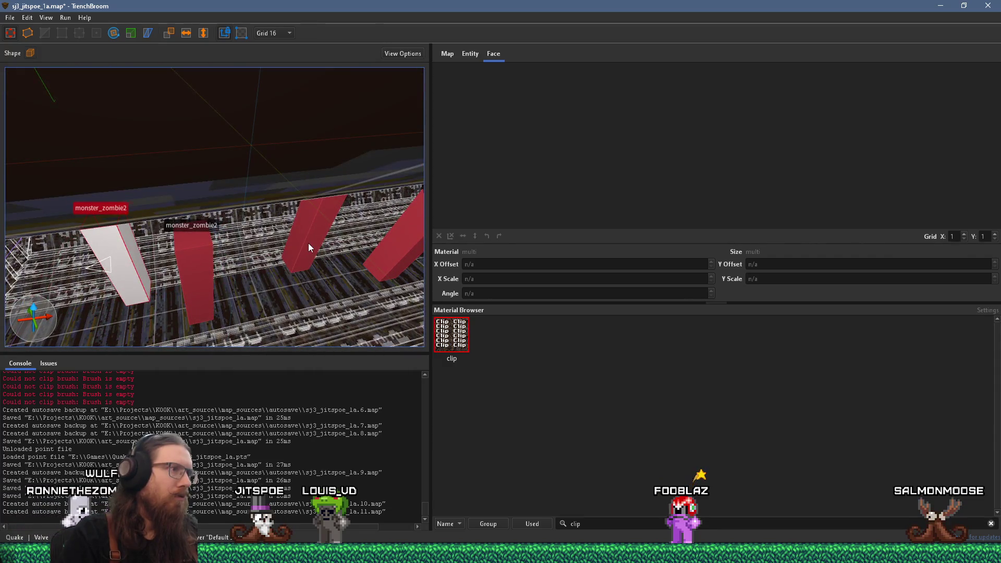
mouse_move(264, 274)
left_mouse_down()
mouse_move(205, 262)
mouse_move(246, 273)
mouse_move(352, 249)
left_mouse_up()
right_click(380, 242)
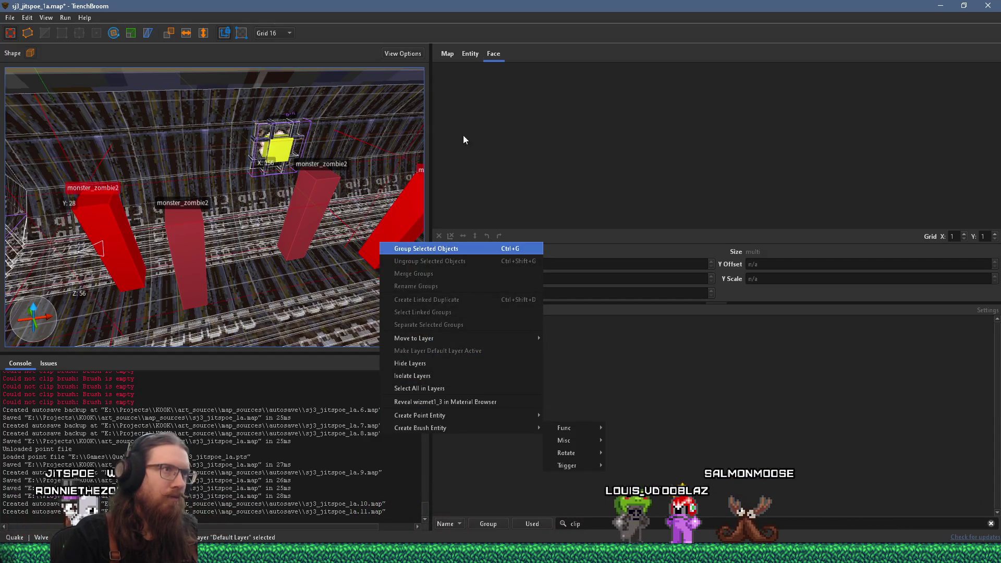
left_click(471, 55)
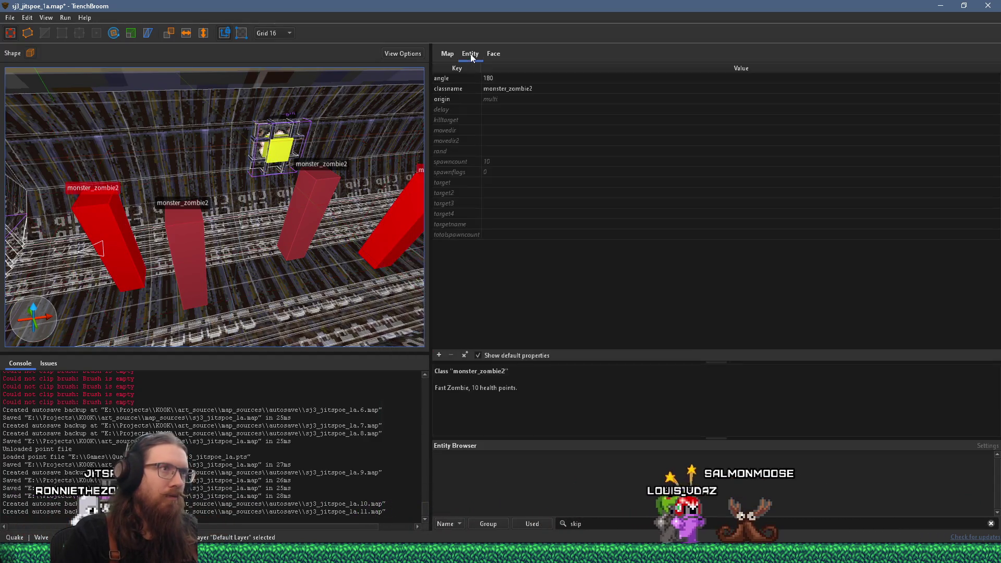
- Clear Not in Easy on all zombies and set one to Not in Normal (spawnflags 512)
left_click(452, 175)
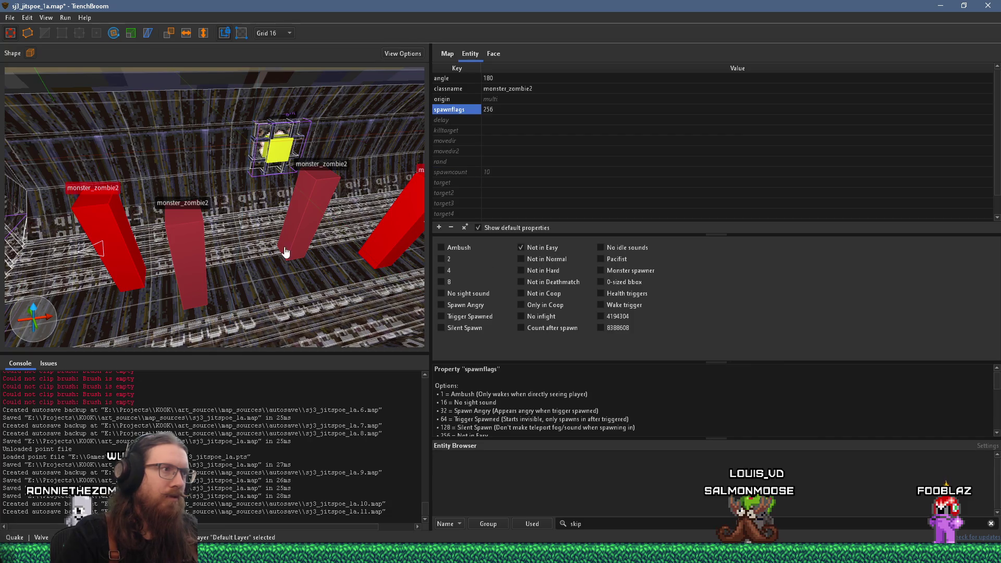
key("a")
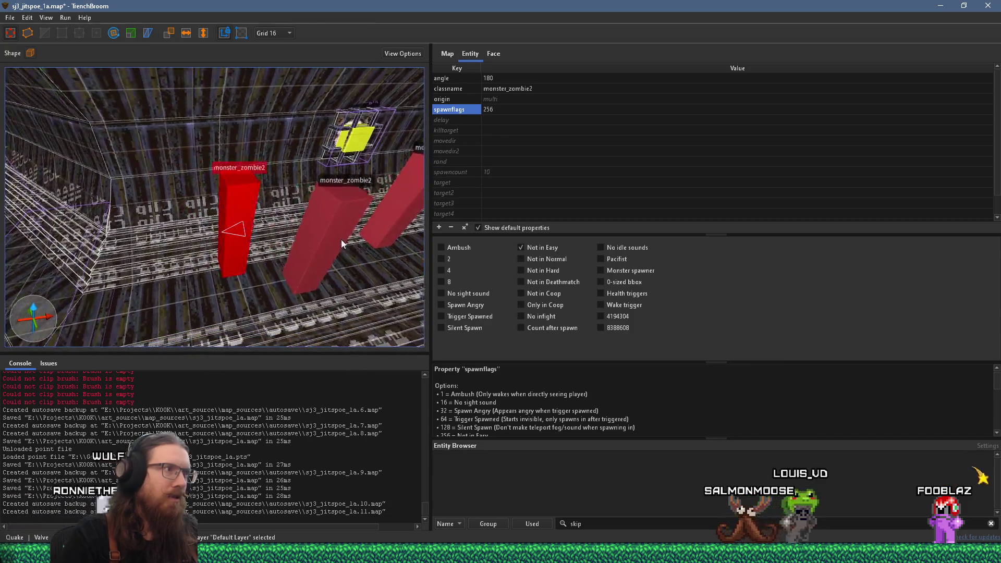
left_click(383, 212, "ctrl")
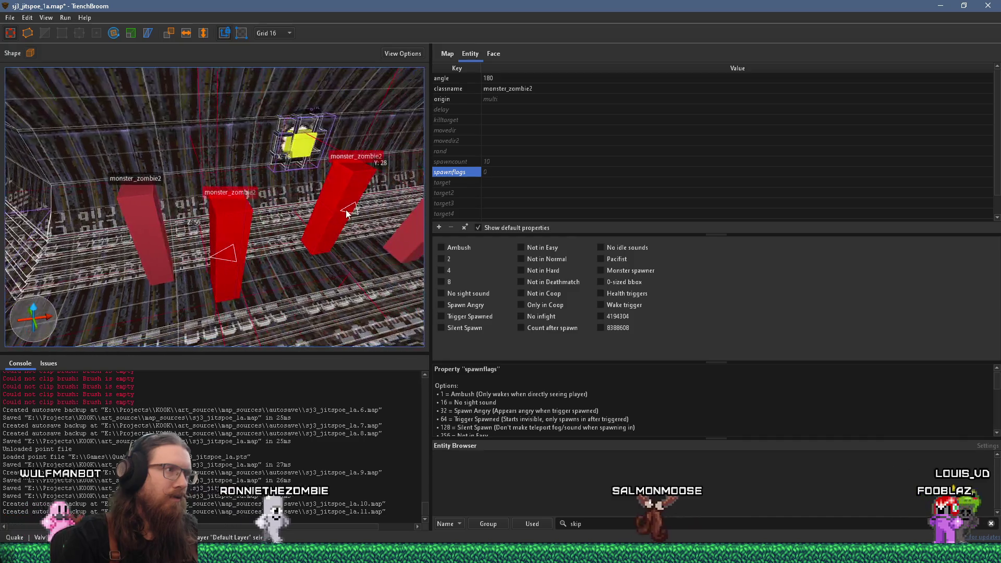
key("ctrl+z")
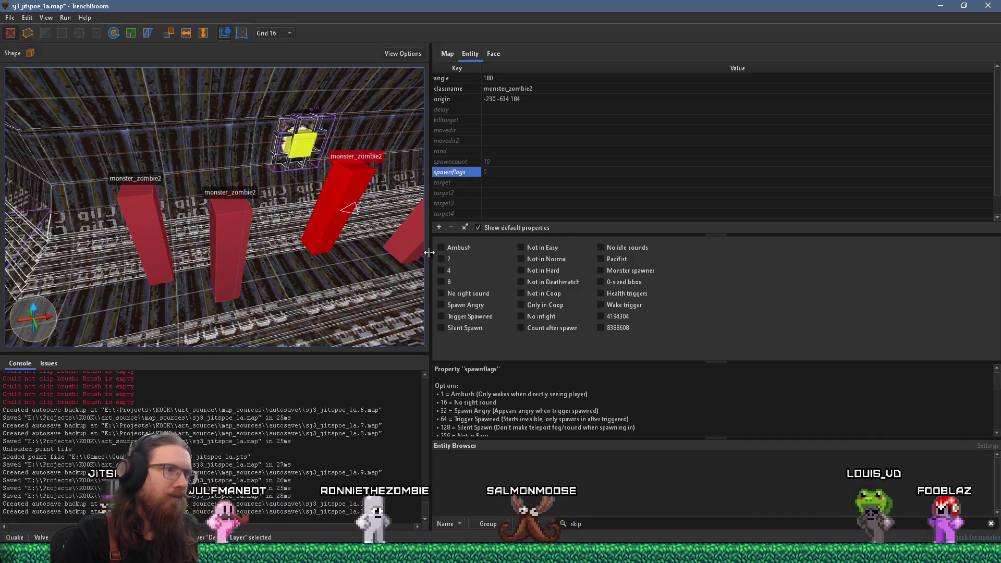
left_click(533, 258)
- Also mark that zombie Not in Hard, and move the left zombie 128 units along X
key("w")
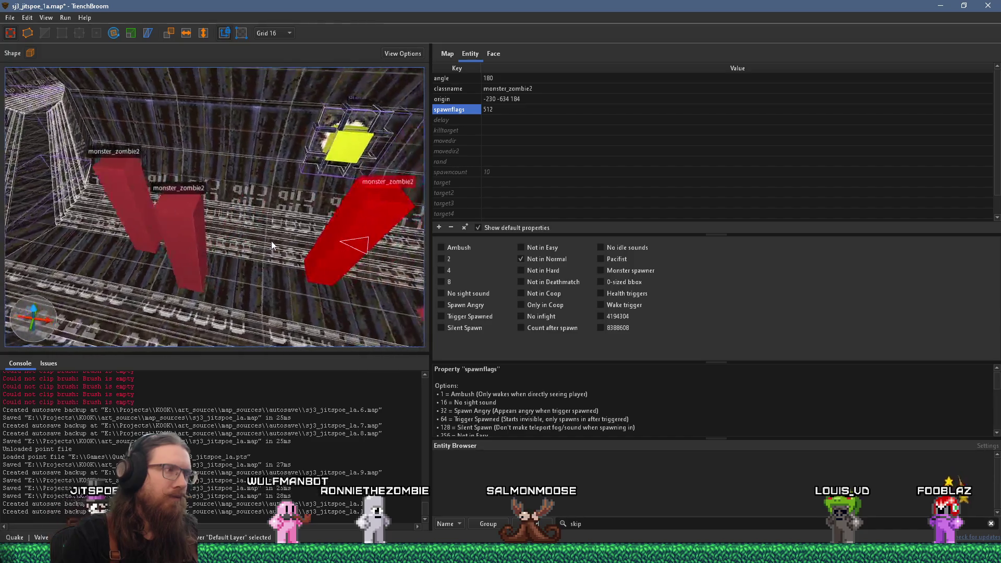
left_click(192, 258)
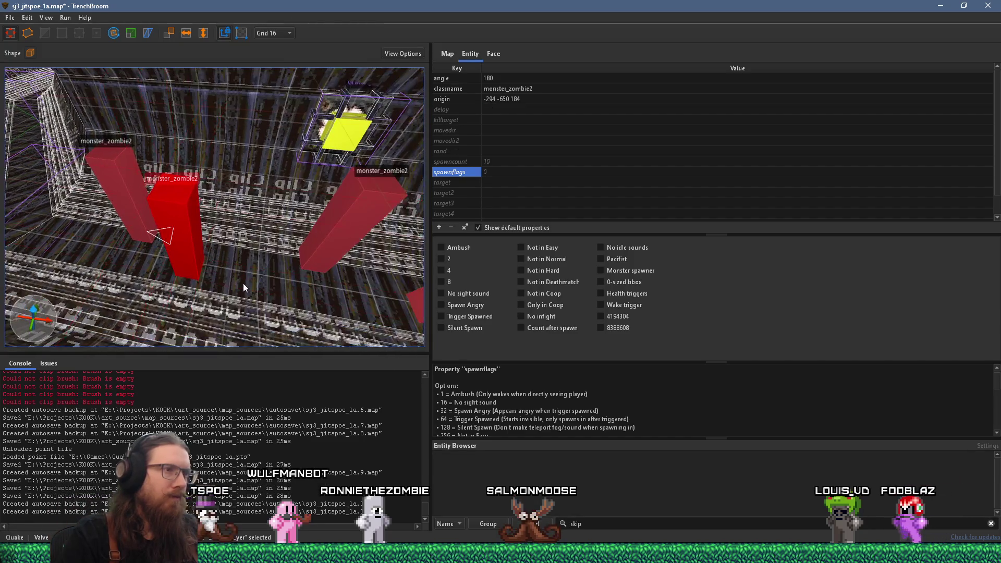
key("w")
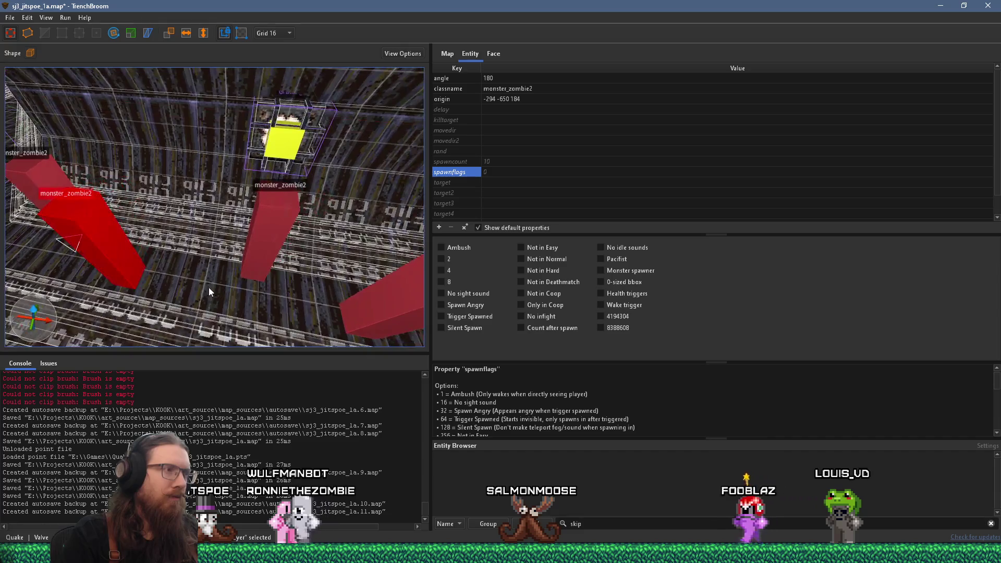
left_click(274, 276)
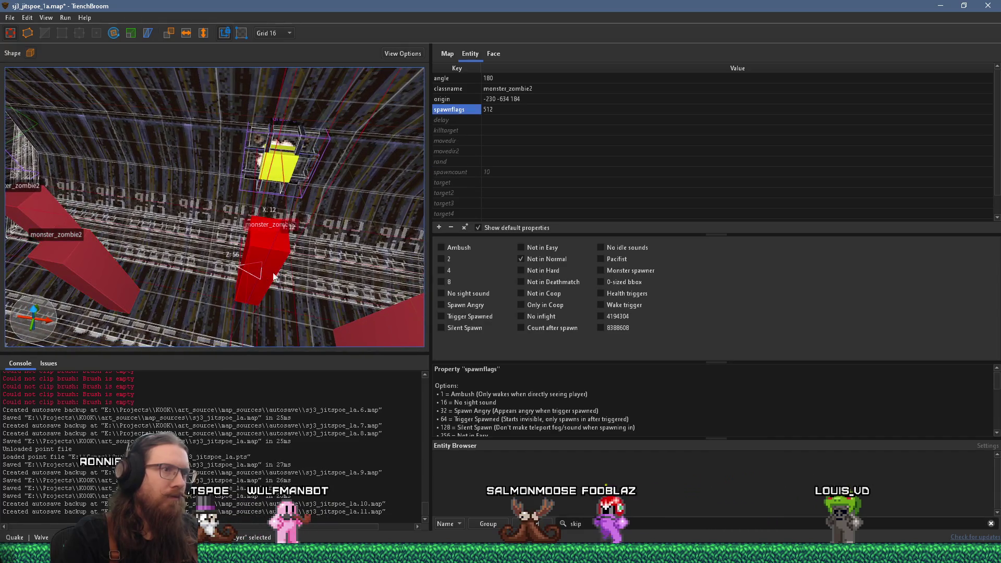
left_click(553, 270)
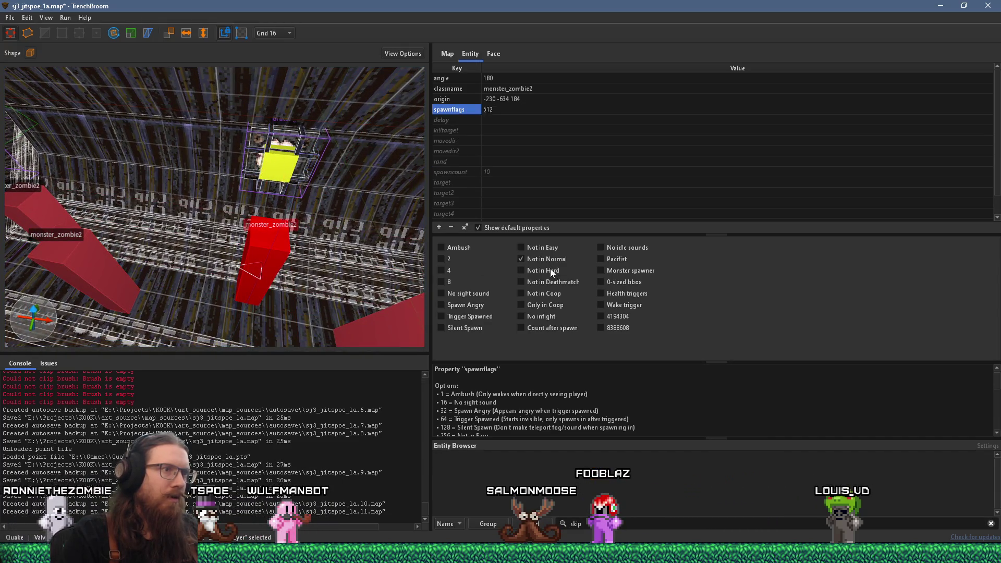
right_click(293, 281)
left_click(110, 293)
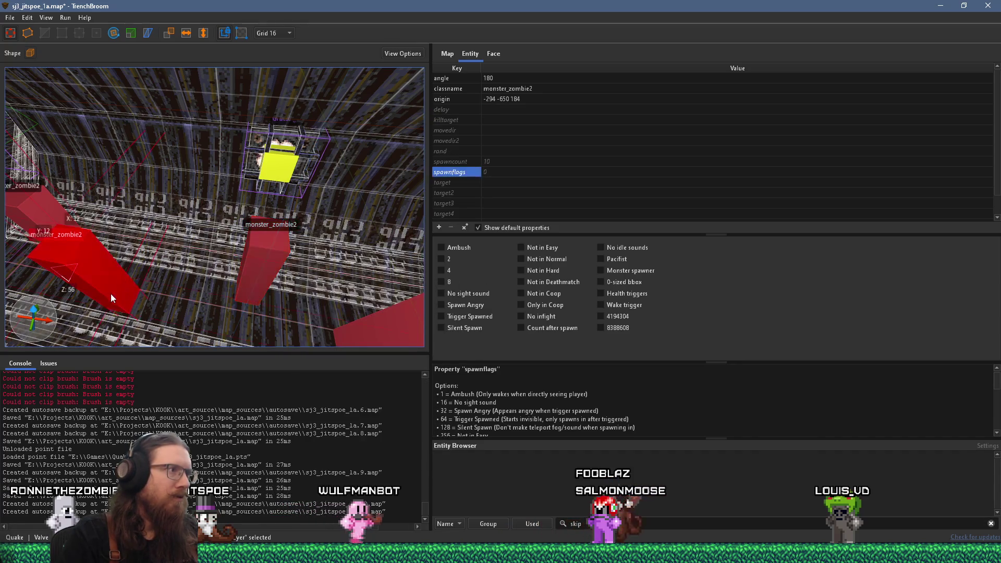
mouse_move(111, 282)
left_mouse_down()
mouse_move(421, 271)
mouse_move(320, 265)
left_mouse_up()
left_click_drag(211, 266, 256, 281)
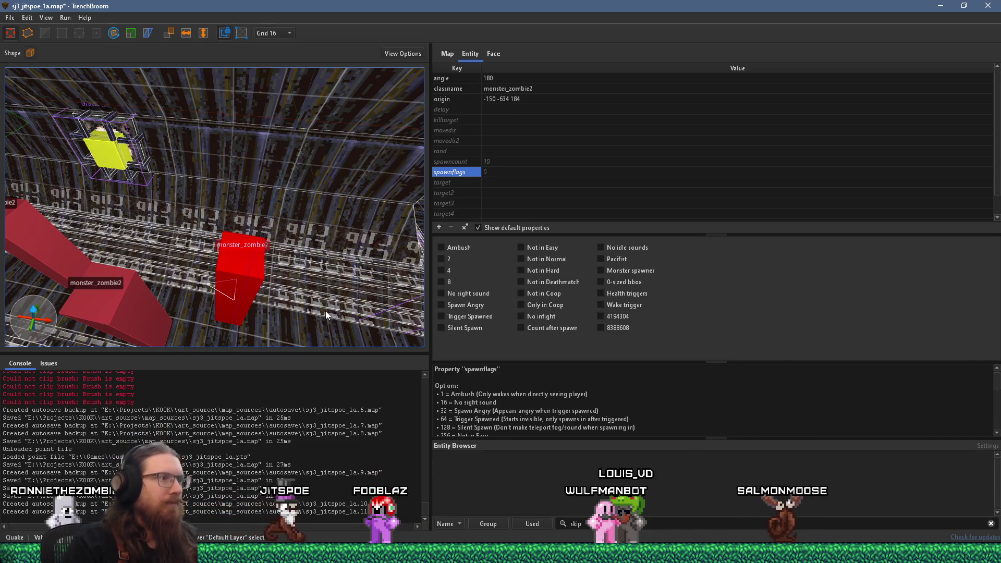
mouse_move(325, 310)
left_mouse_down()
mouse_move(172, 253)
mouse_move(220, 255)
left_mouse_up()
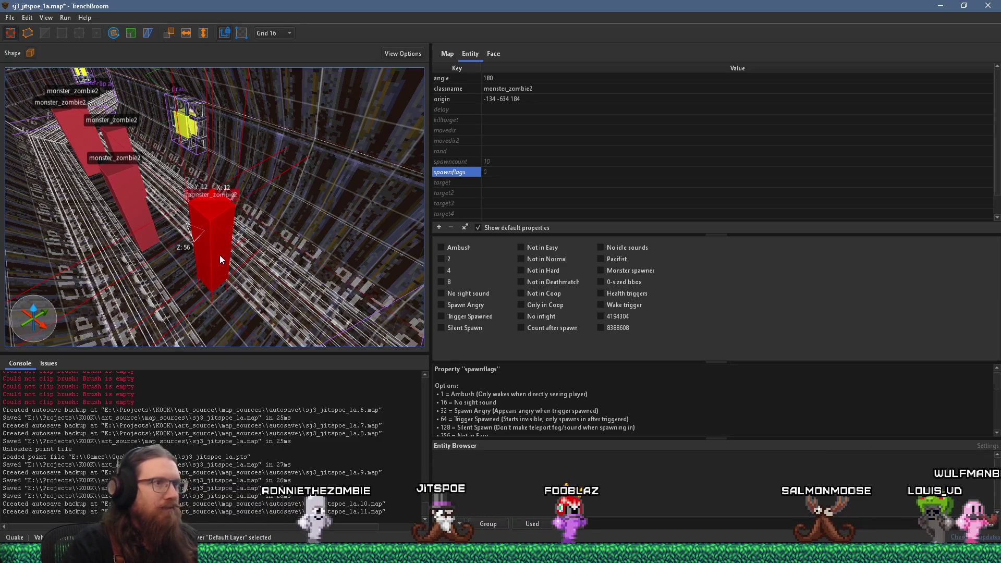
scroll(220, 255, "up", 3)
left_click_drag(216, 268, 185, 249)
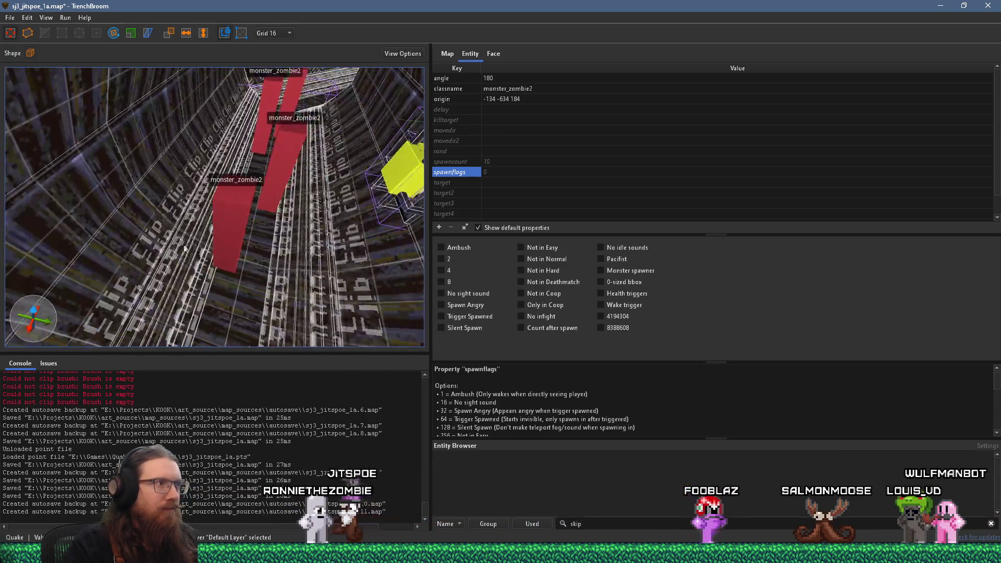
mouse_move(251, 180)
left_mouse_down()
mouse_move(261, 167)
mouse_move(266, 177)
left_mouse_up()
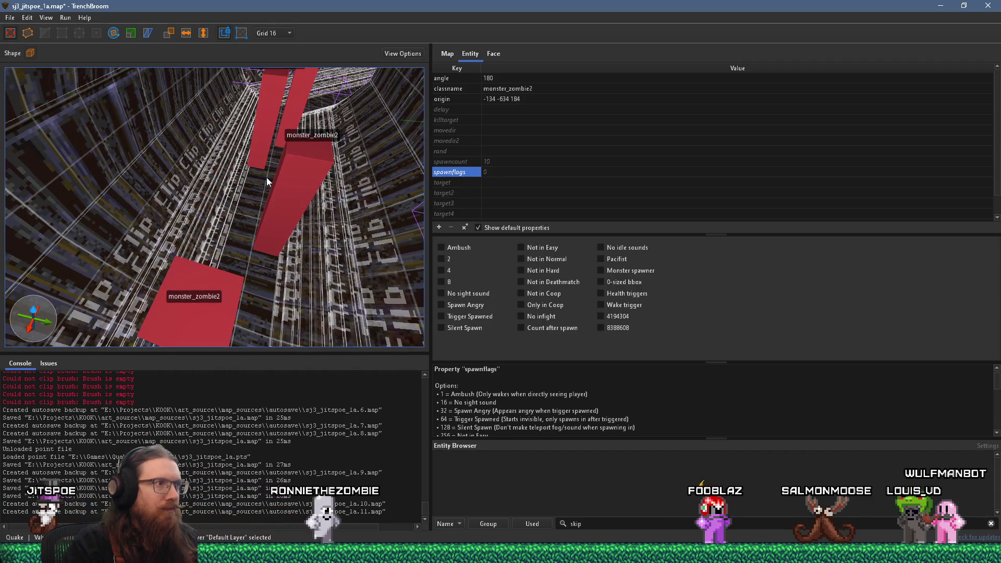
mouse_move(267, 178)
left_mouse_down()
mouse_move(181, 173)
mouse_move(165, 186)
left_mouse_up()
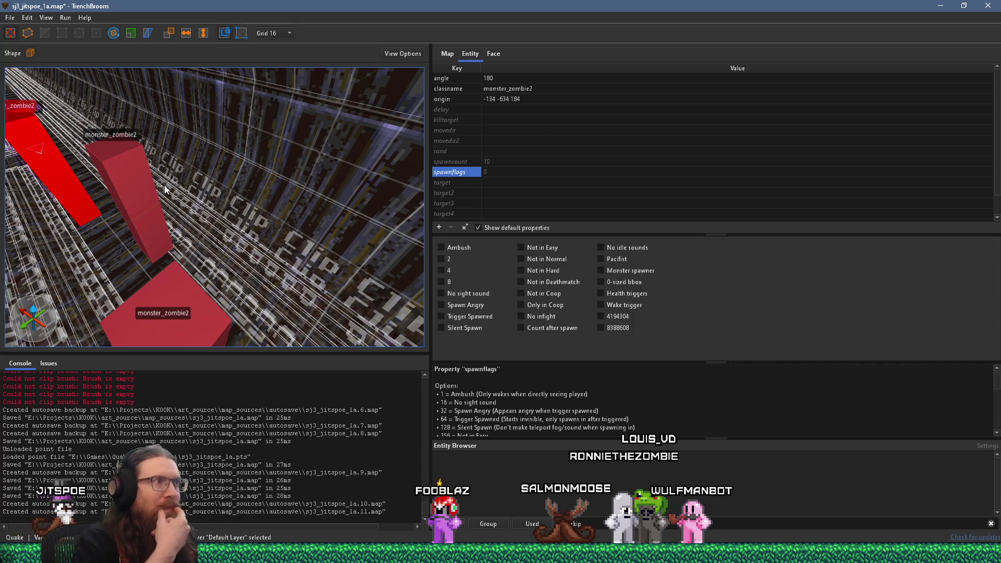
mouse_move(165, 190)
left_mouse_down()
mouse_move(203, 216)
mouse_move(164, 153)
left_mouse_up()
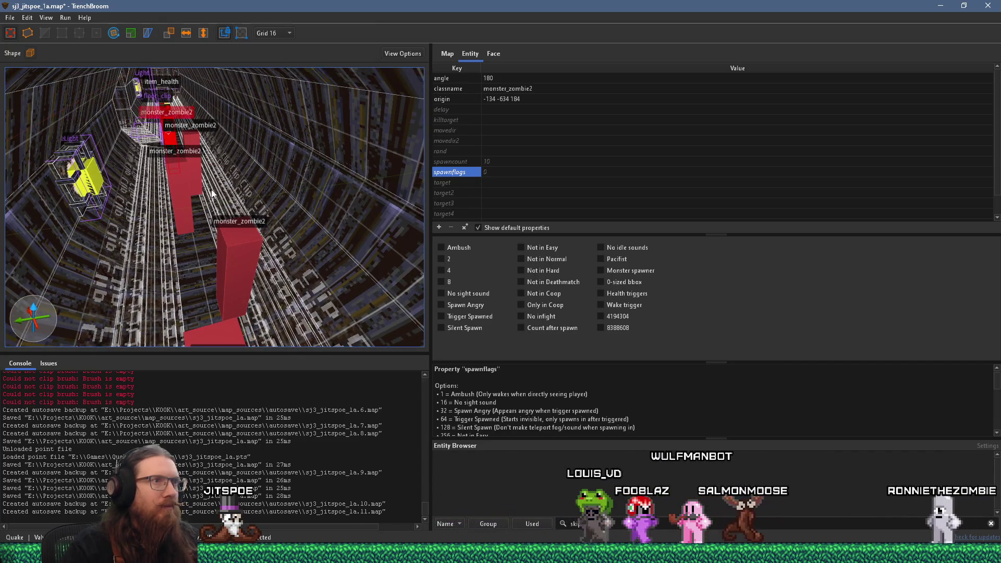
mouse_move(211, 189)
left_mouse_down()
mouse_move(212, 210)
mouse_move(201, 192)
mouse_move(227, 180)
mouse_move(231, 296)
mouse_move(239, 265)
mouse_move(145, 274)
mouse_move(219, 284)
mouse_move(204, 280)
left_mouse_up()
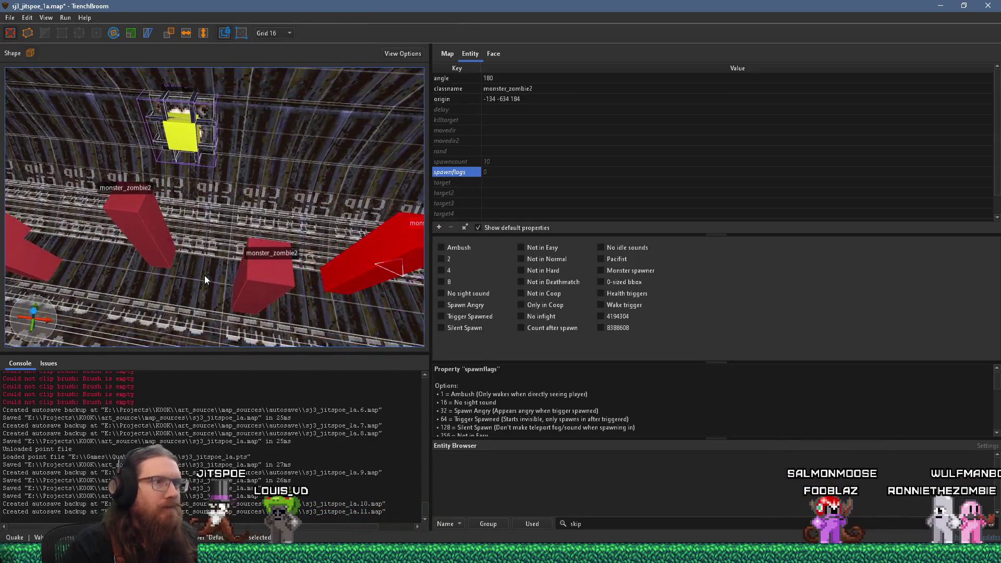
- Give one zombie spawnflags 768 (Not in Easy and Normal) and review the other zombies in the column
left_click(551, 260)
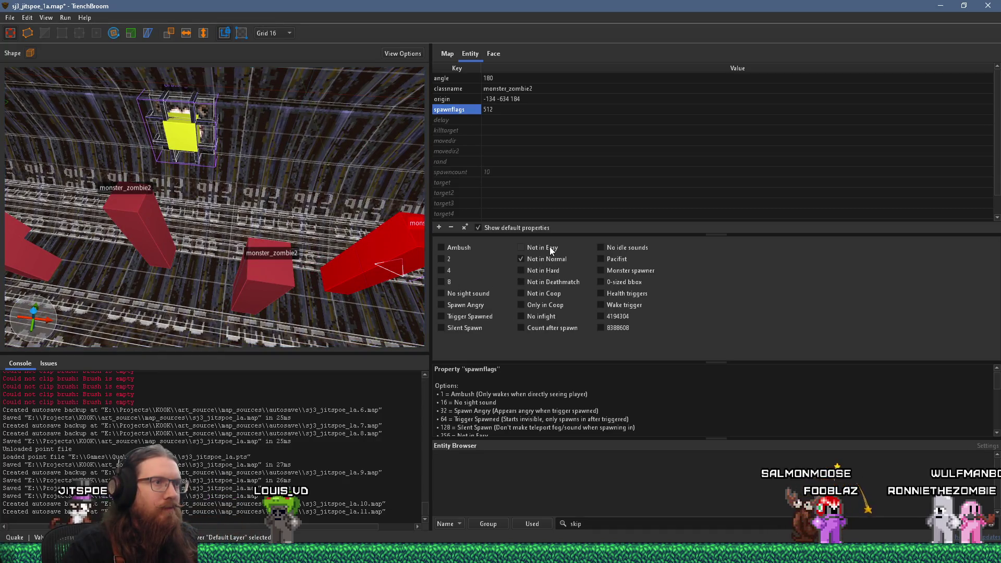
mouse_move(323, 271)
left_mouse_down()
mouse_move(281, 266)
mouse_move(207, 218)
mouse_move(221, 262)
mouse_move(184, 218)
left_mouse_up()
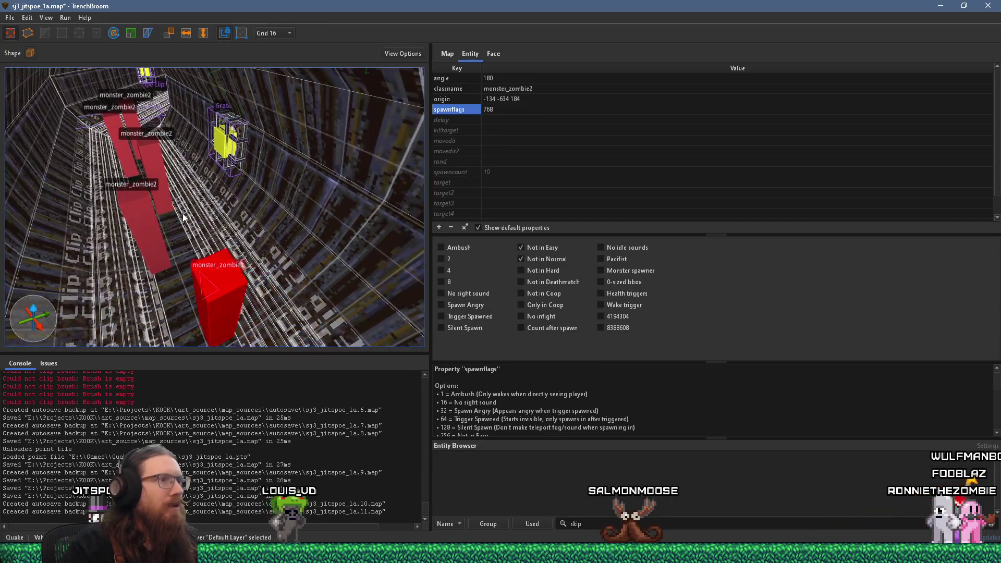
left_click(144, 225)
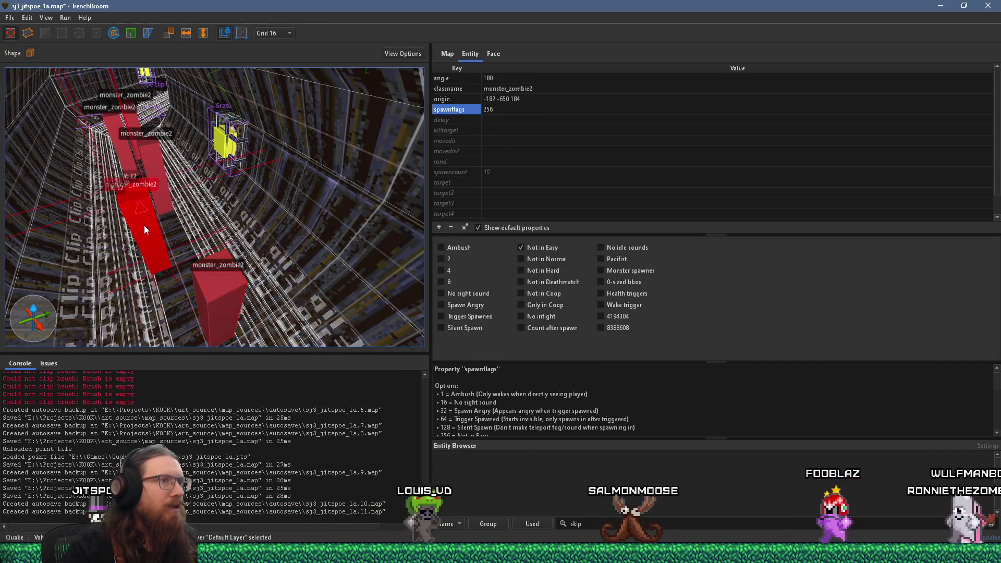
scroll(153, 243, "up", 3)
scroll(175, 238, "down", 3)
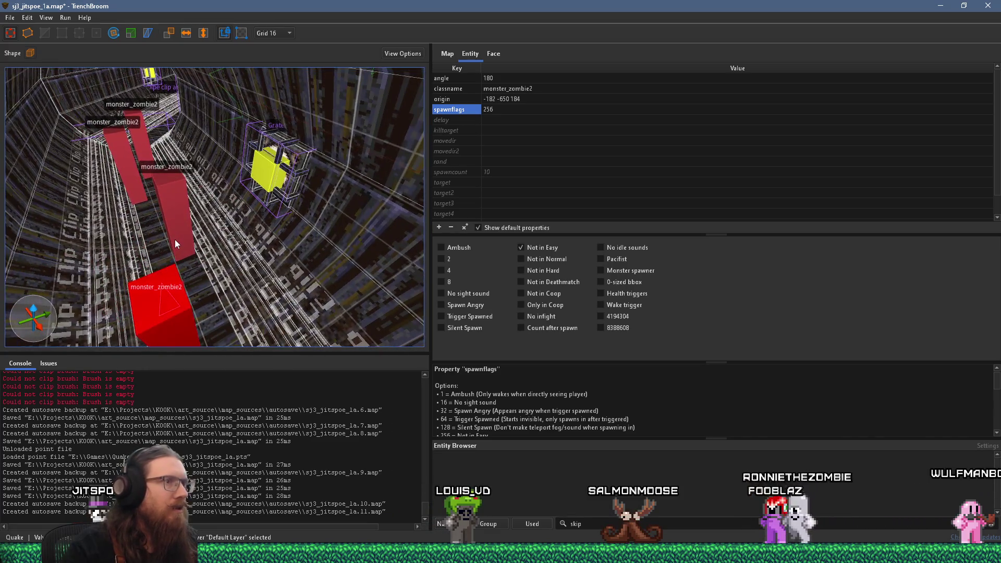
left_click(176, 228)
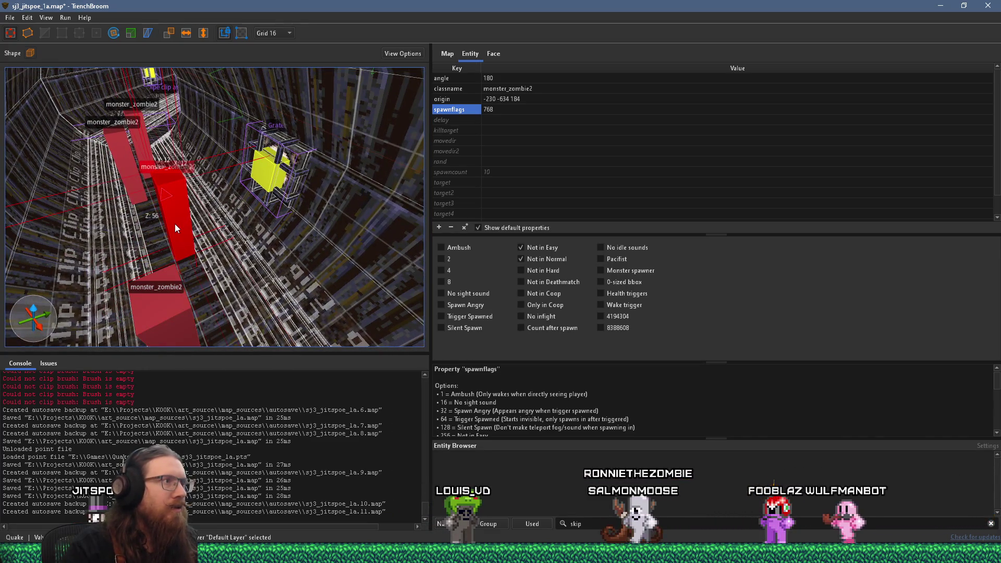
scroll(174, 214, "up", 4)
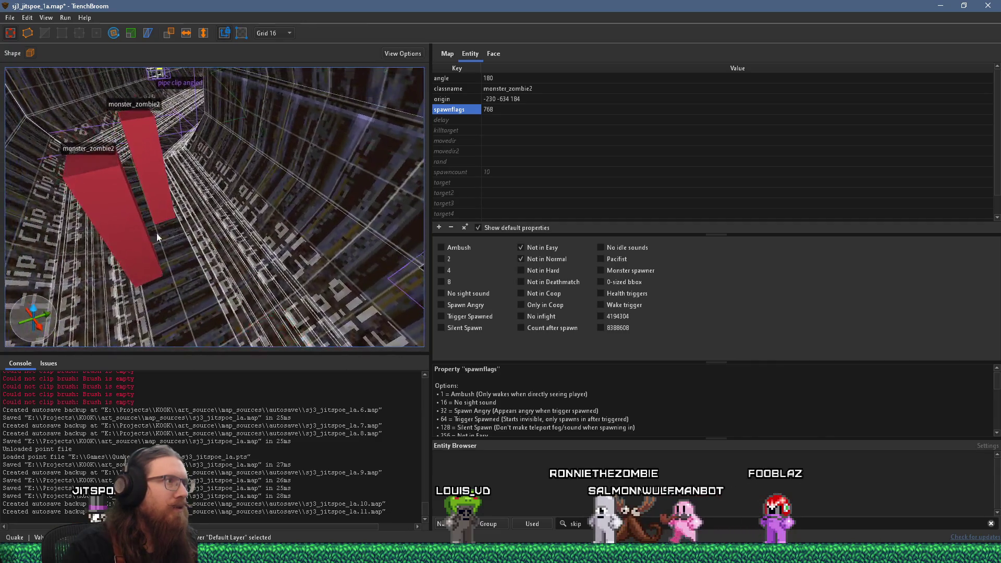
left_click(138, 229)
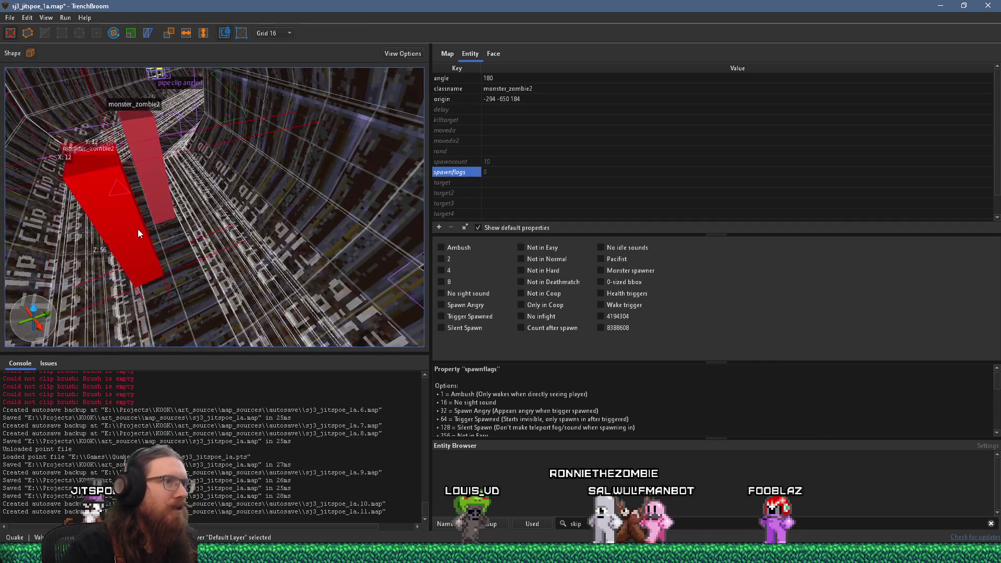
left_click(162, 193)
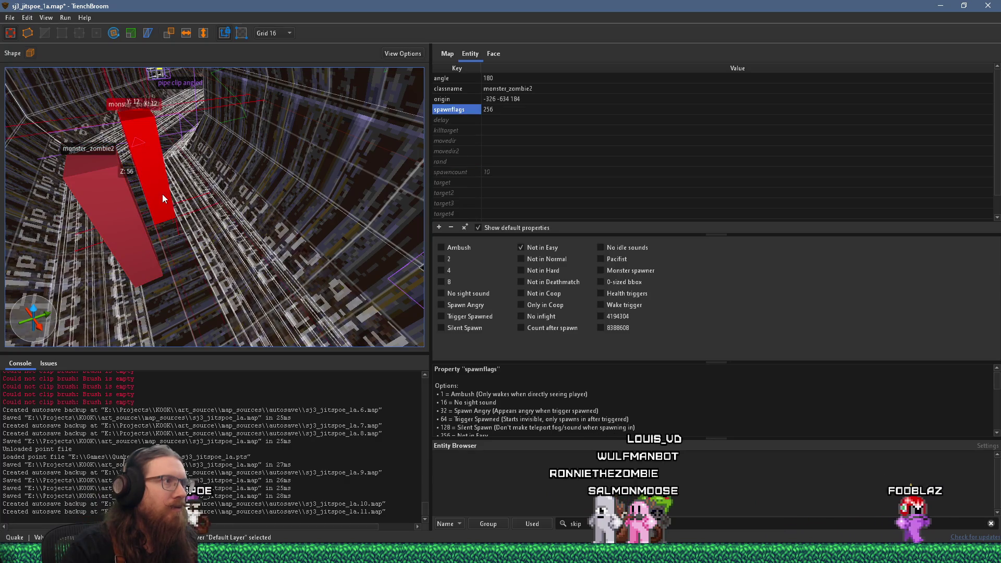
scroll(161, 194, "down", 3)
scroll(133, 202, "down", 3)
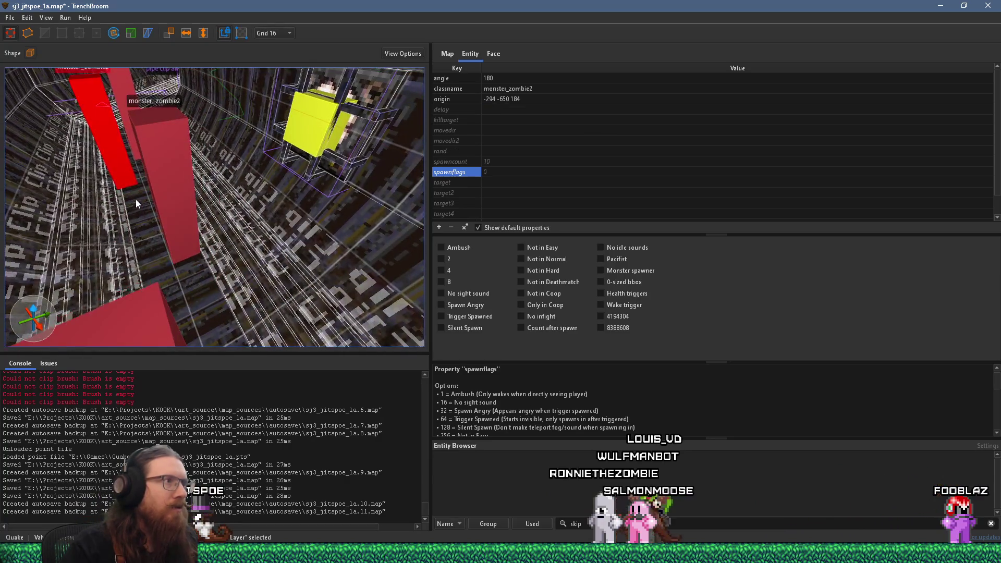
scroll(136, 199, "down", 2)
left_click(196, 264)
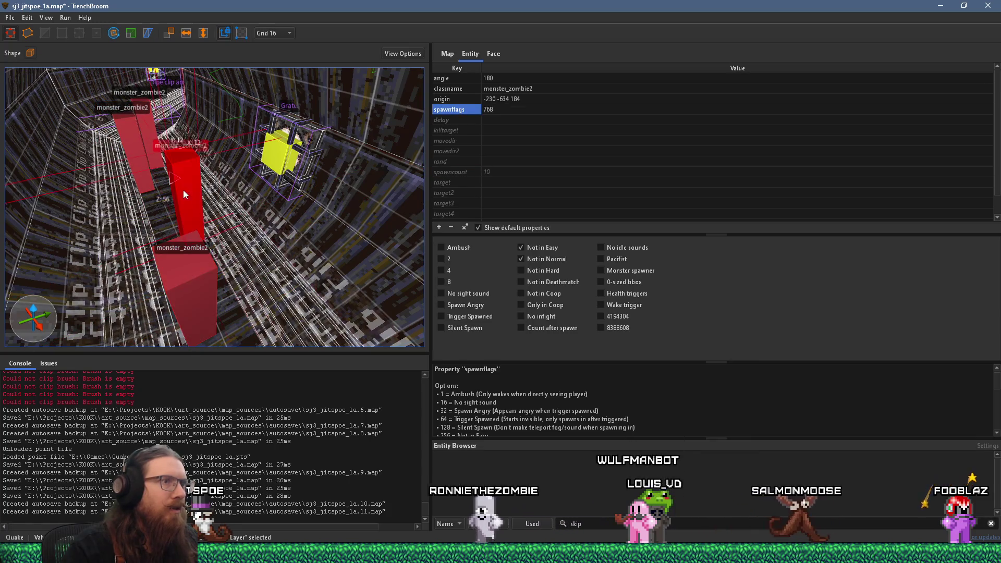
scroll(183, 190, "up", 3)
scroll(169, 195, "down", 3)
- Drag another zombie further along the shaft to -102 -650 184
left_click(139, 137)
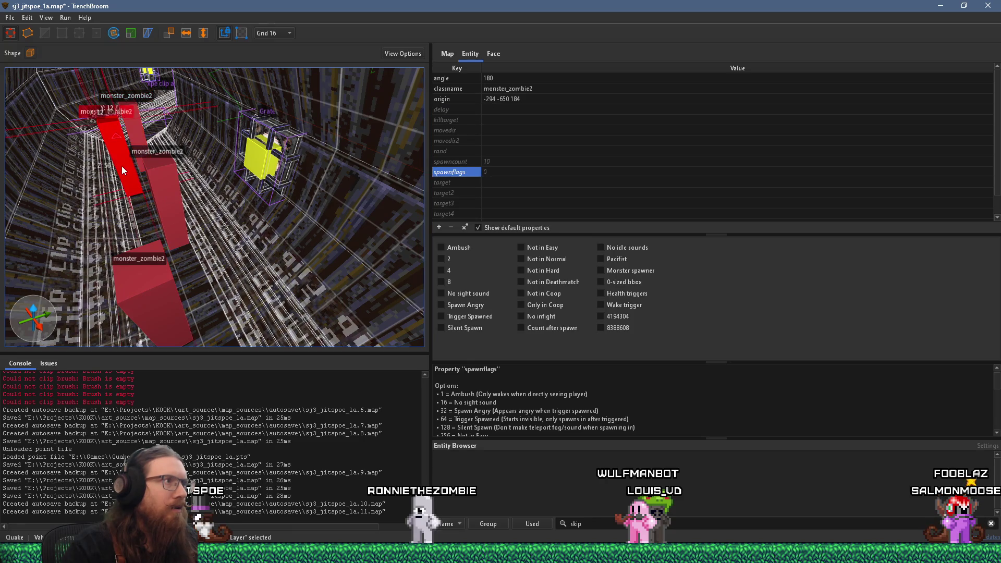
mouse_move(120, 164)
left_mouse_down()
mouse_move(128, 180)
mouse_move(114, 143)
mouse_move(219, 279)
mouse_move(215, 261)
left_mouse_up()
scroll(211, 227, "up", 5)
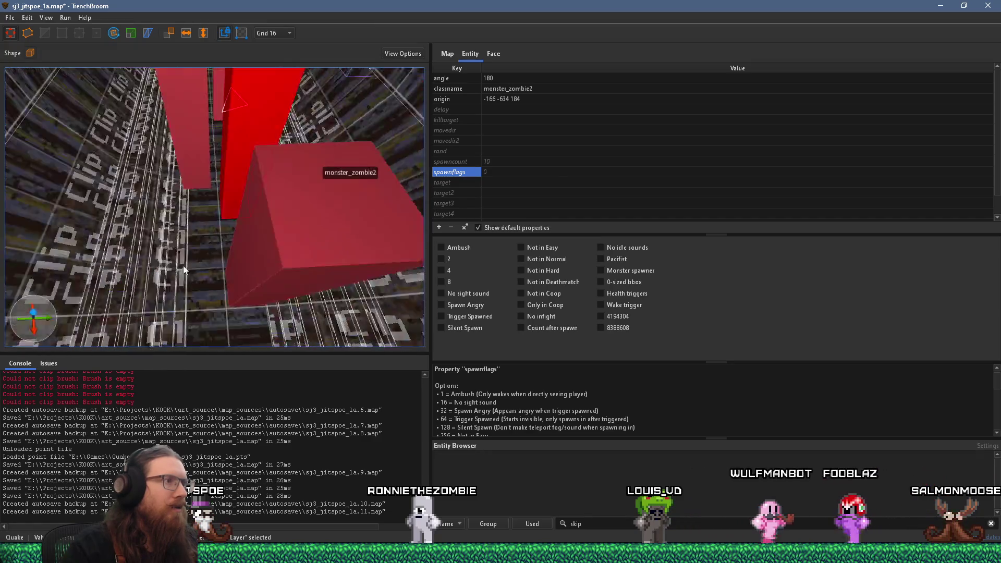
scroll(184, 269, "down", 5)
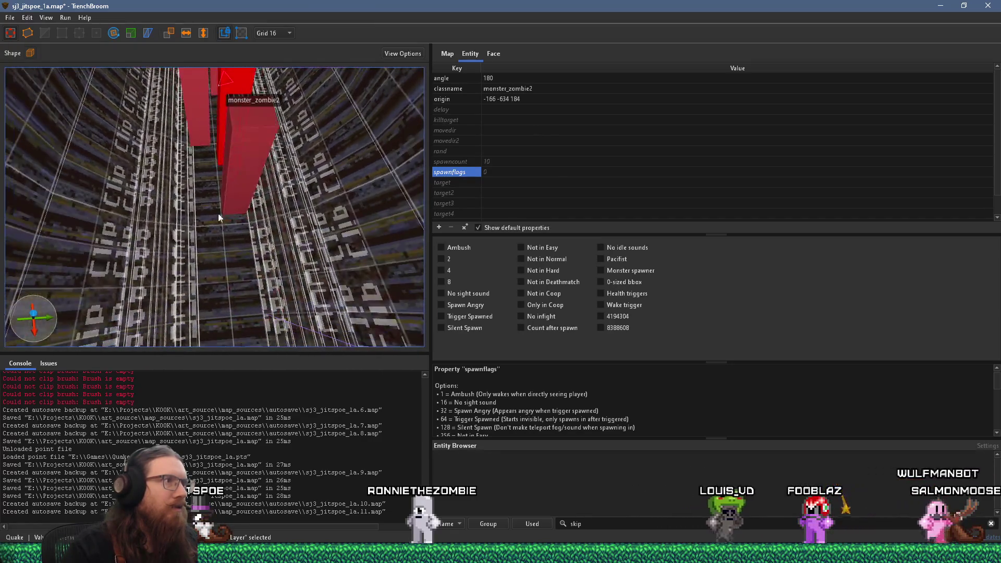
left_click_drag(228, 102, 204, 258)
scroll(208, 261, "up", 3)
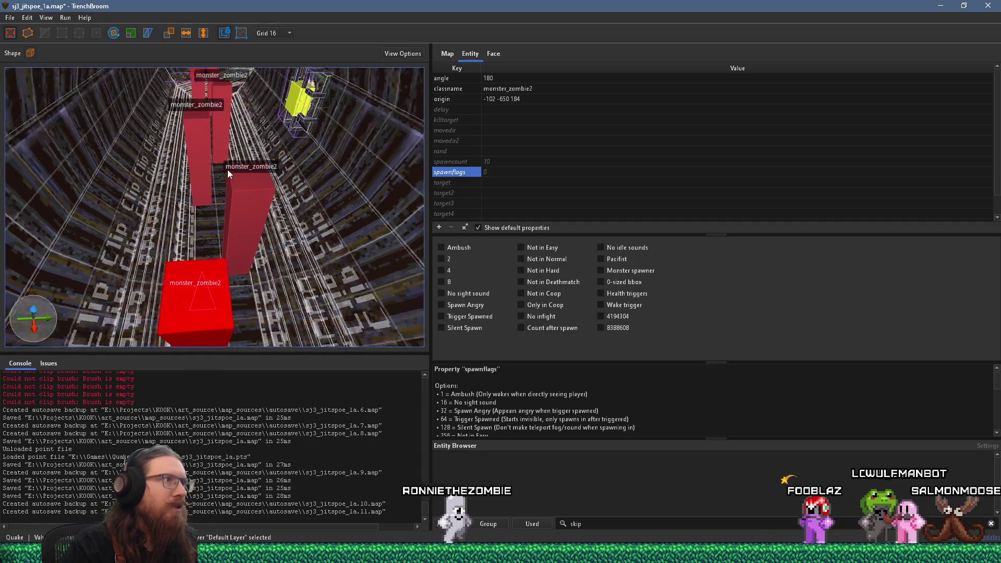
left_click(240, 219, "ctrl")
- Add the last zombie to the selection and give the group a first turn around Z
left_click(205, 167, "ctrl")
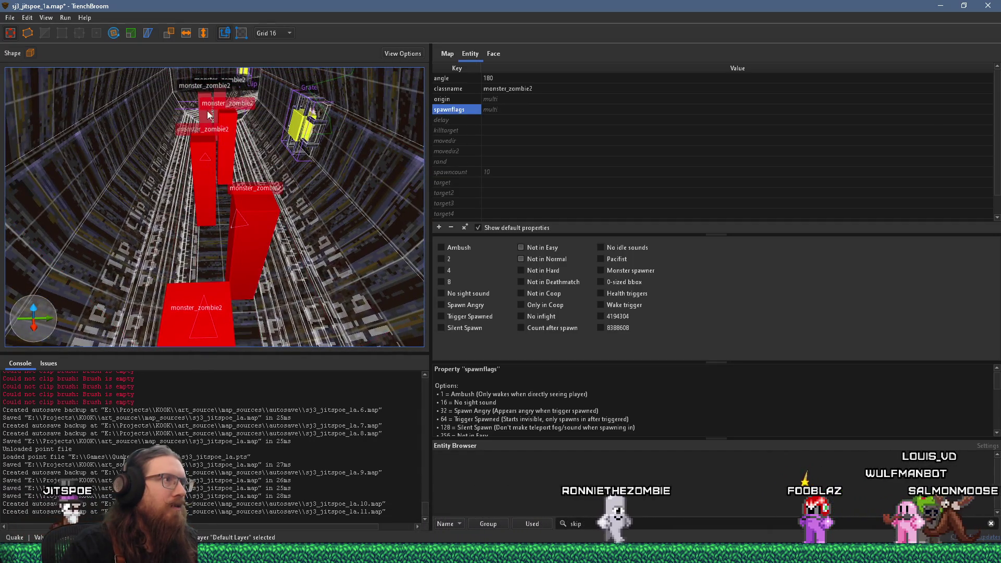
scroll(221, 130, "up", 3)
scroll(163, 281, "down", 10)
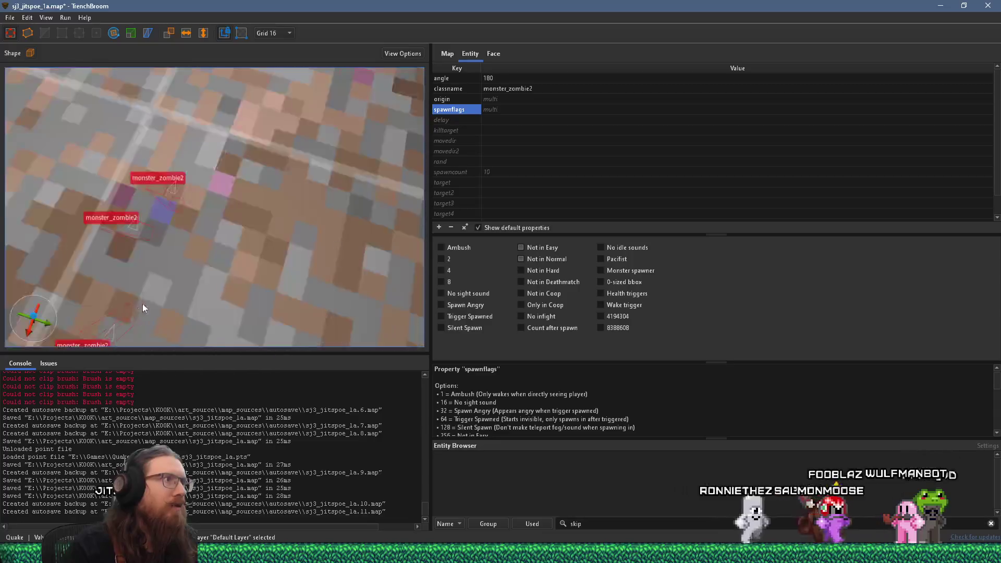
scroll(53, 239, "down", 8)
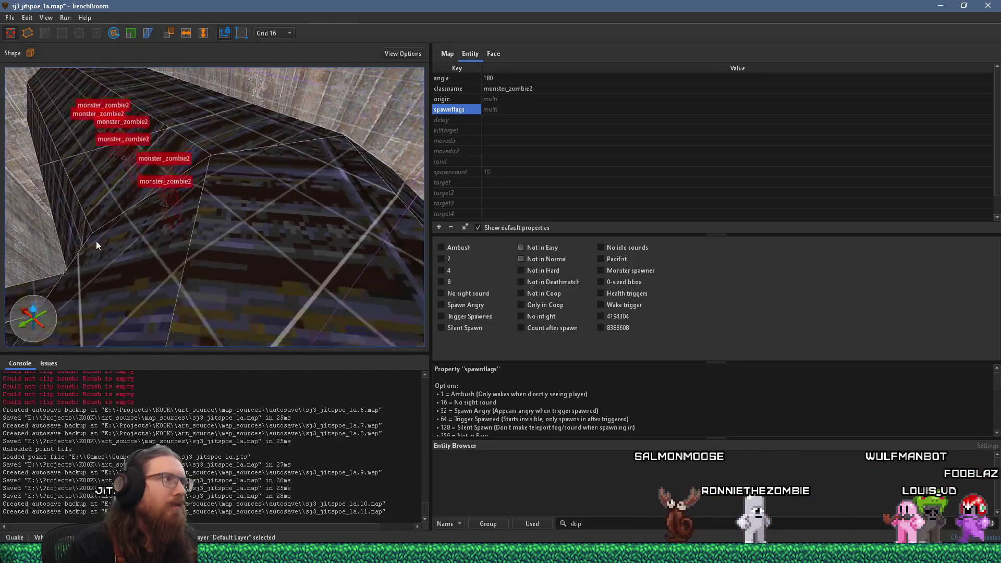
scroll(241, 313, "down", 10)
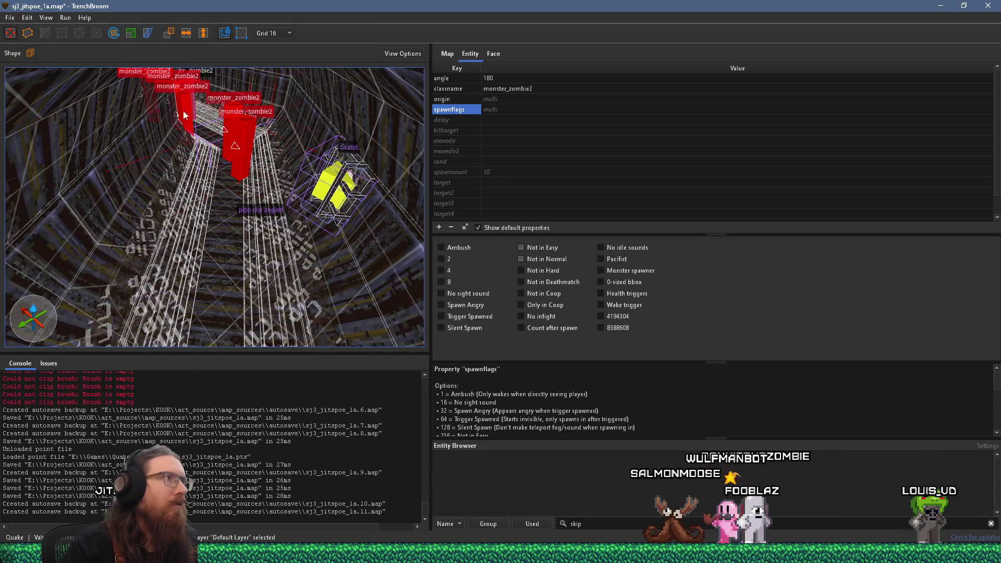
mouse_move(181, 128)
left_mouse_down()
mouse_move(140, 124)
mouse_move(150, 125)
left_mouse_up()
key("ctrl+u")
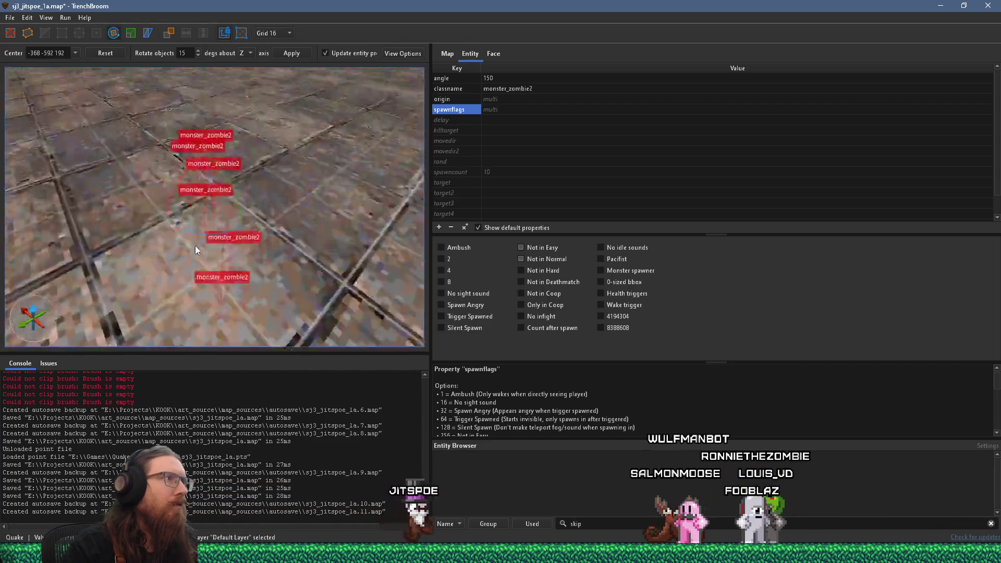
- Reframe the selected zombies and finish rotating them to face 135 degrees
key("r")
mouse_move(229, 232)
left_mouse_down()
mouse_move(286, 297)
mouse_move(292, 337)
left_mouse_up()
key("ctrl+u")
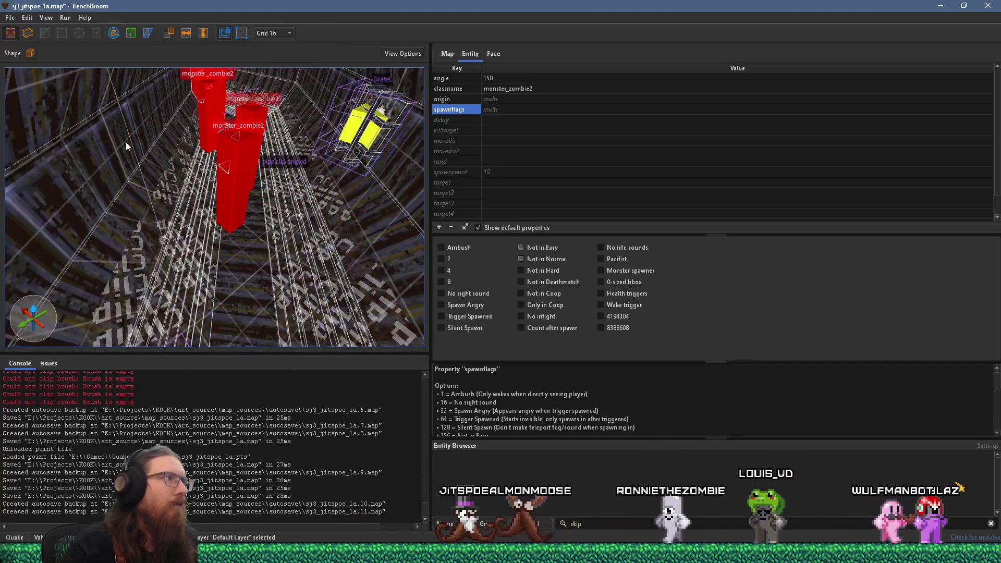
left_click(113, 33)
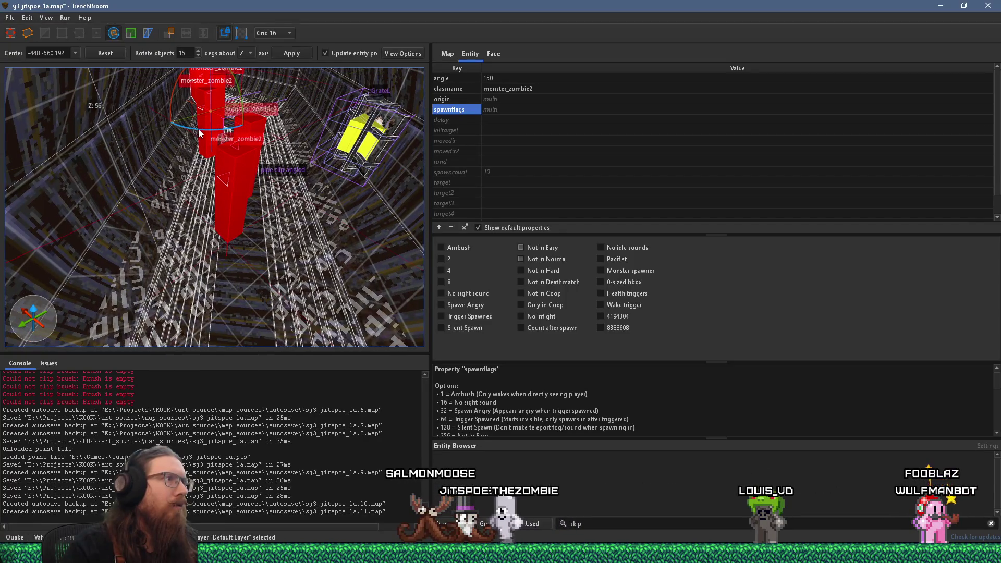
left_click_drag(198, 133, 190, 136)
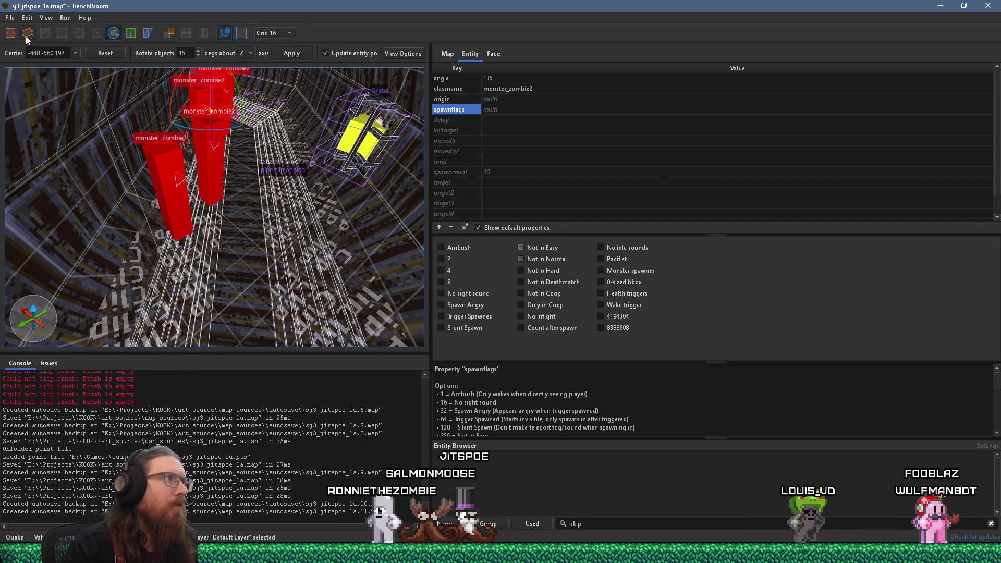
mouse_move(191, 174)
left_mouse_down()
mouse_move(248, 297)
mouse_move(241, 163)
mouse_move(112, 172)
mouse_move(91, 154)
mouse_move(67, 152)
left_mouse_up()
- Select the zombie excluded from Easy and Normal and move it up the shaft
mouse_move(118, 185)
left_mouse_down()
mouse_move(205, 218)
mouse_move(211, 256)
mouse_move(193, 292)
left_mouse_up()
left_click(188, 305)
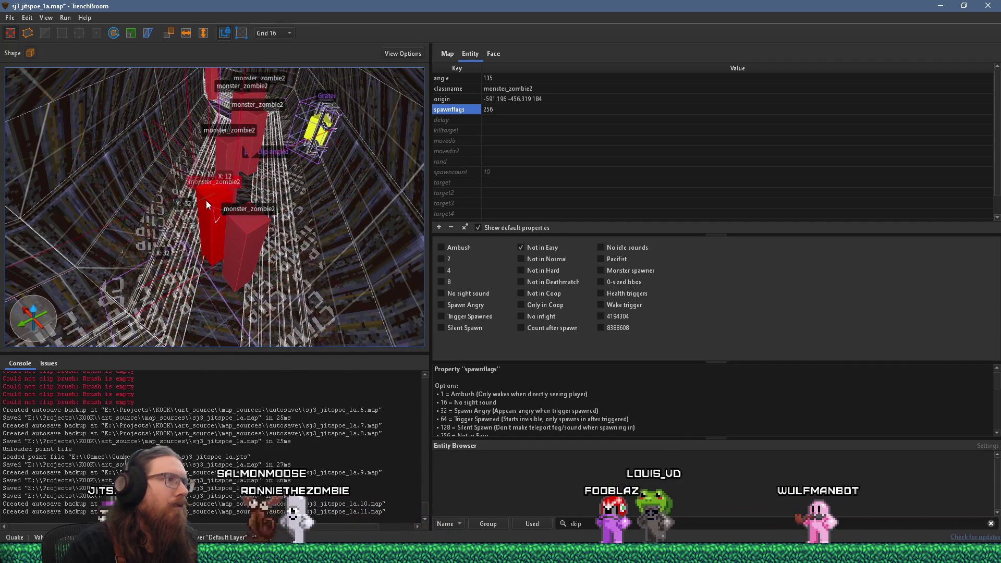
scroll(243, 227, "up", 2)
left_click(251, 236)
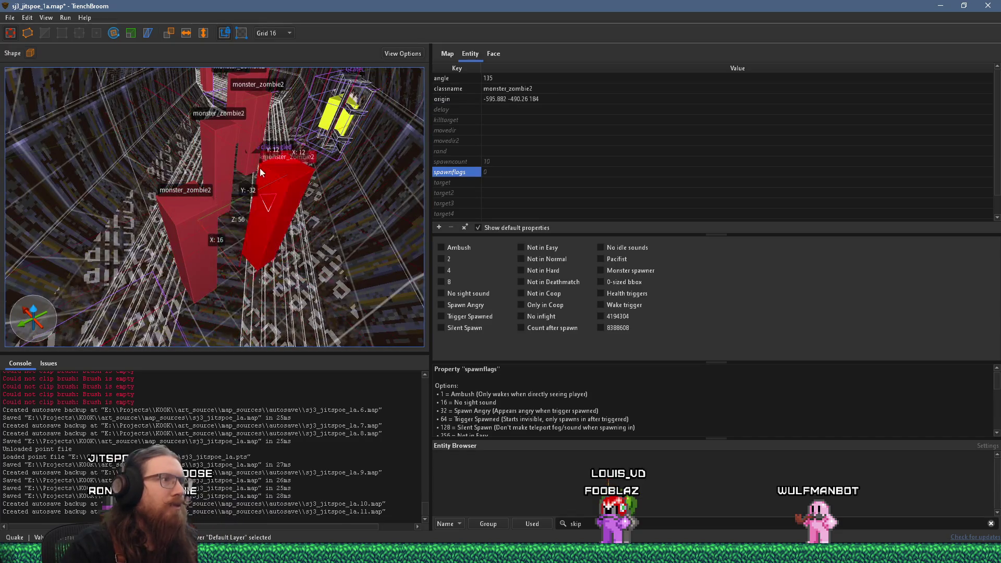
left_click(223, 189)
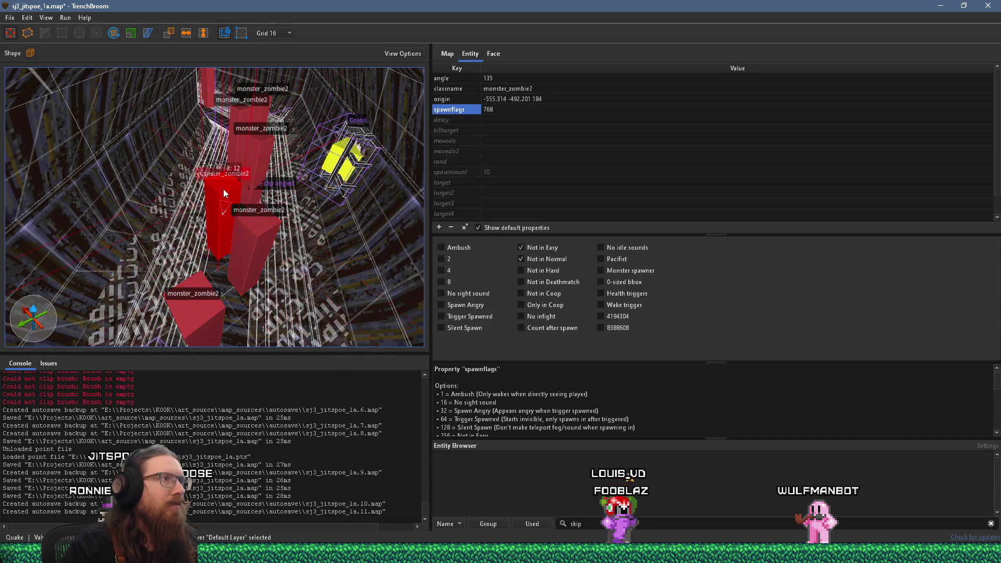
left_click_drag(220, 226, 203, 208)
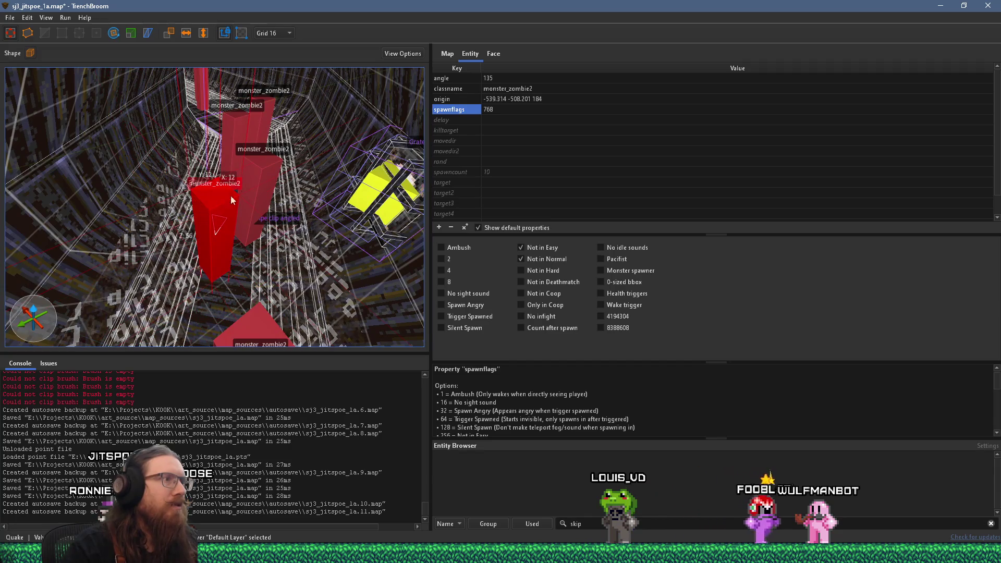
- Move another zombie in the column up and to the left
left_click(267, 183)
scroll(261, 203, "down", 3)
left_click(248, 254)
left_click_drag(249, 254, 233, 138)
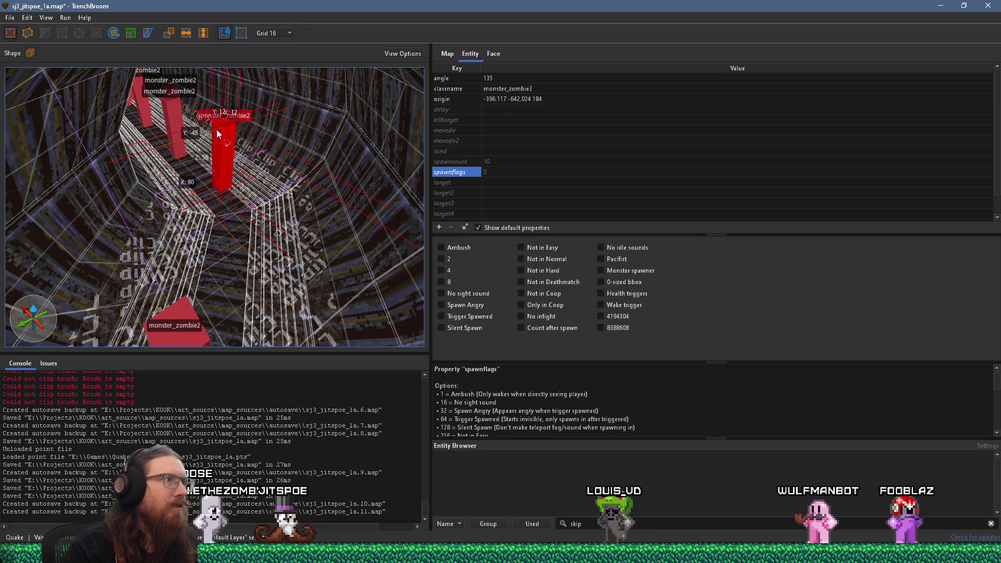
- Move the next monster_zombie2 up and to the right
left_click(179, 329)
scroll(223, 242, "up", 3)
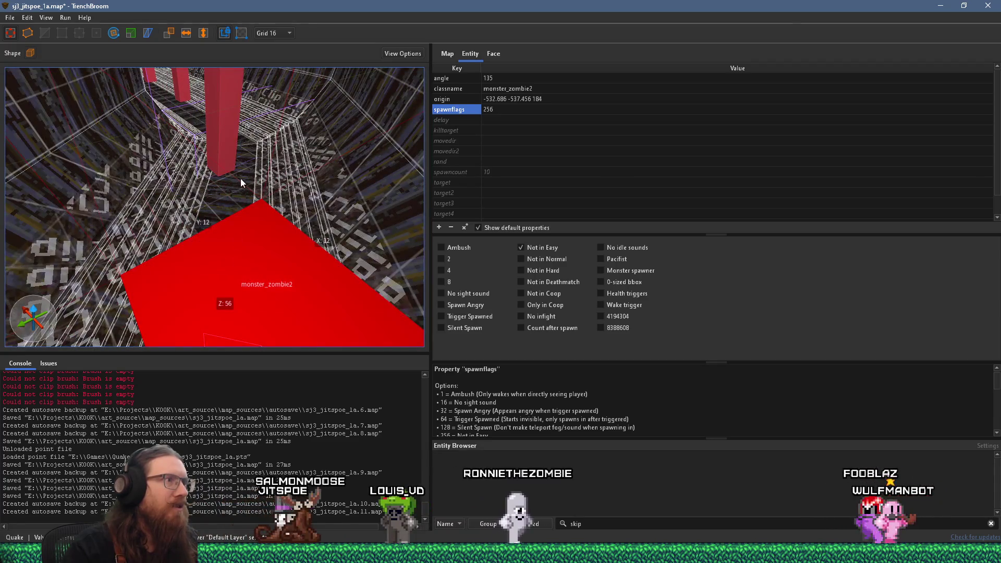
scroll(240, 177, "down", 2)
left_click(225, 142)
scroll(215, 118, "down", 2)
mouse_move(174, 263)
left_mouse_down()
mouse_move(190, 206)
mouse_move(190, 220)
left_mouse_up()
- Nudge the lower monster_zombie2 one grid step along X
scroll(211, 259, "up", 2)
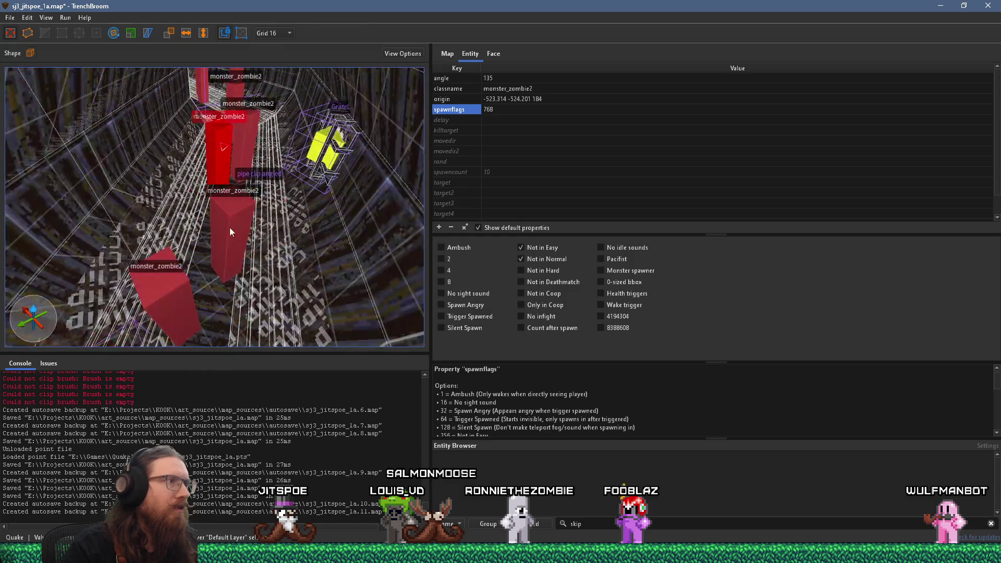
left_click(233, 213)
left_click(175, 293)
key("Right")
- Shift several zombies right and toward the centre and bottom of the group
scroll(231, 218, "down", 10)
scroll(259, 224, "up", 6)
mouse_move(259, 224)
left_mouse_down()
mouse_move(124, 298)
mouse_move(242, 252)
mouse_move(248, 273)
mouse_move(235, 284)
mouse_move(223, 273)
mouse_move(237, 277)
mouse_move(197, 309)
mouse_move(207, 289)
mouse_move(208, 304)
mouse_move(205, 284)
mouse_move(188, 298)
left_mouse_up()
left_click_drag(177, 259, 265, 260)
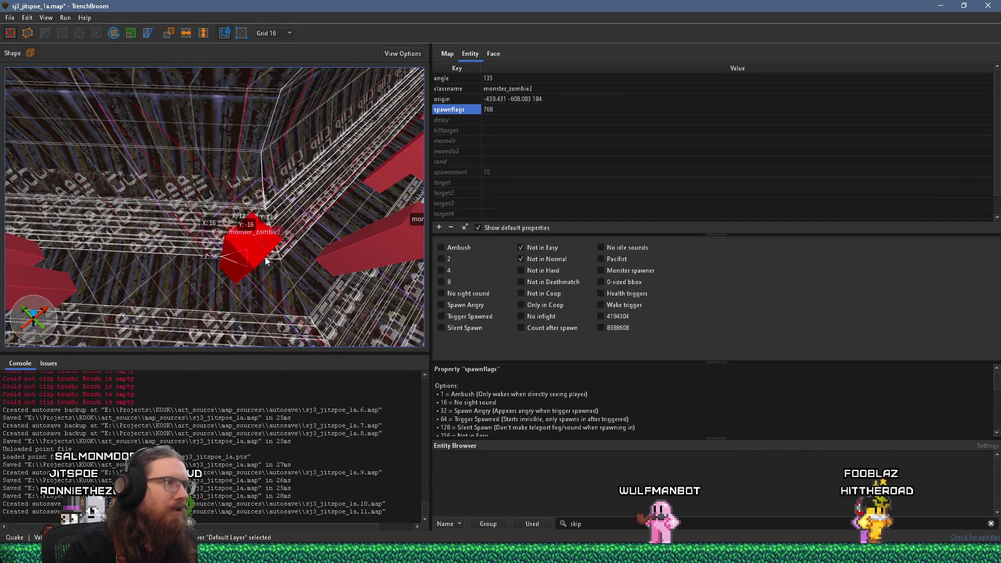
mouse_move(59, 286)
left_mouse_down()
mouse_move(80, 271)
mouse_move(142, 268)
mouse_move(305, 279)
left_mouse_up()
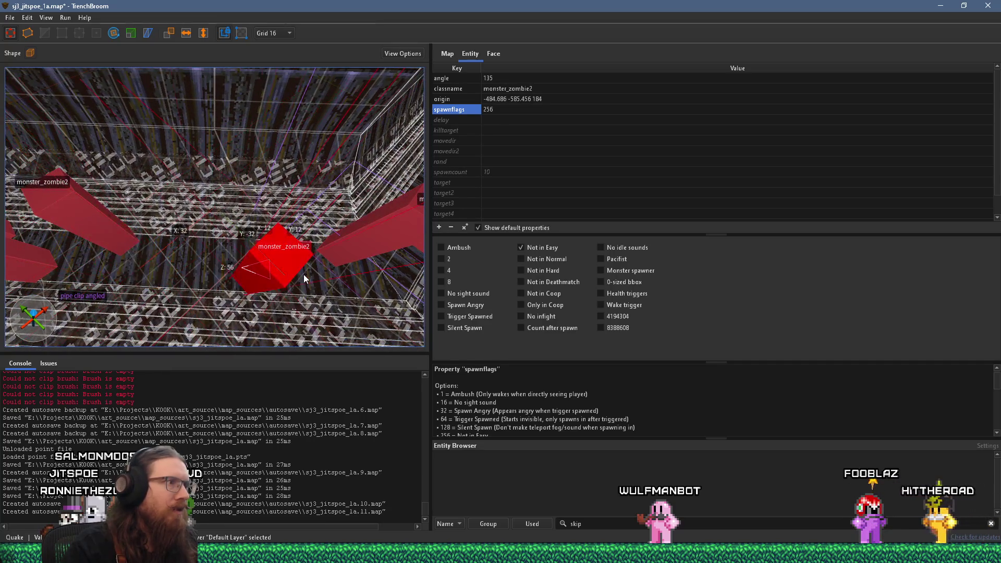
left_click_drag(86, 227, 176, 242)
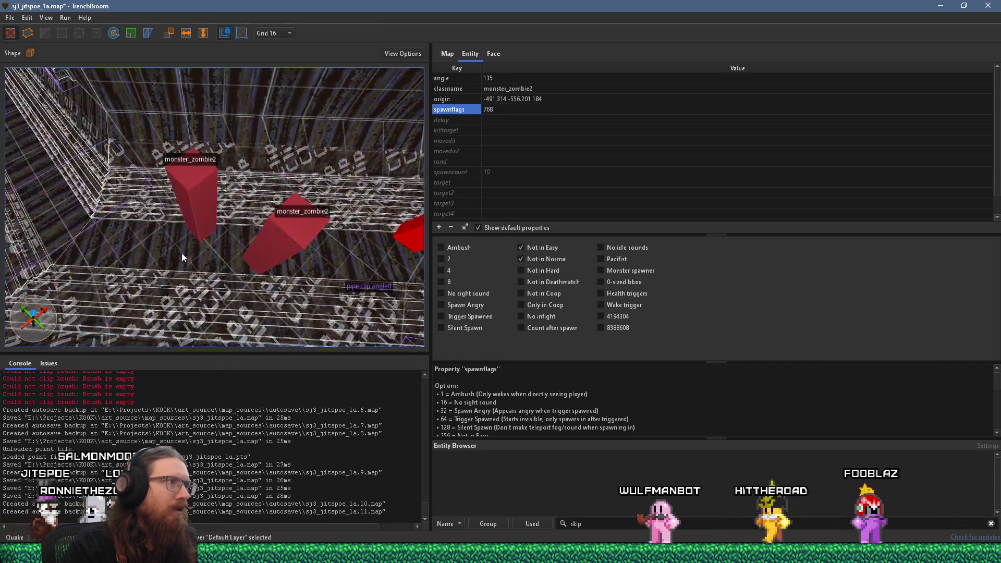
left_click_drag(101, 291, 295, 297)
- Shift one more monster_zombie2 by a grid step, then clear the selection
left_click(244, 257)
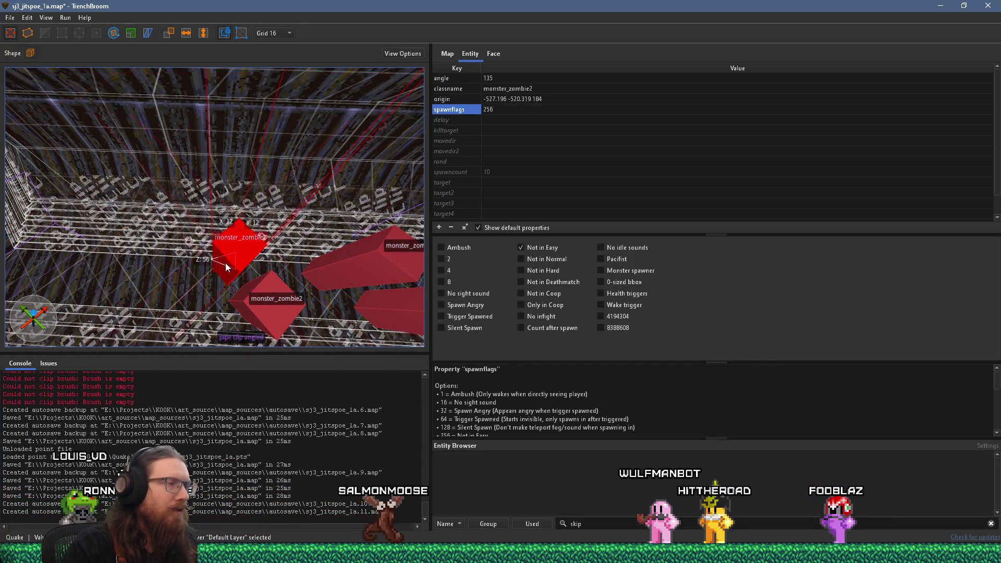
scroll(220, 259, "up", 5)
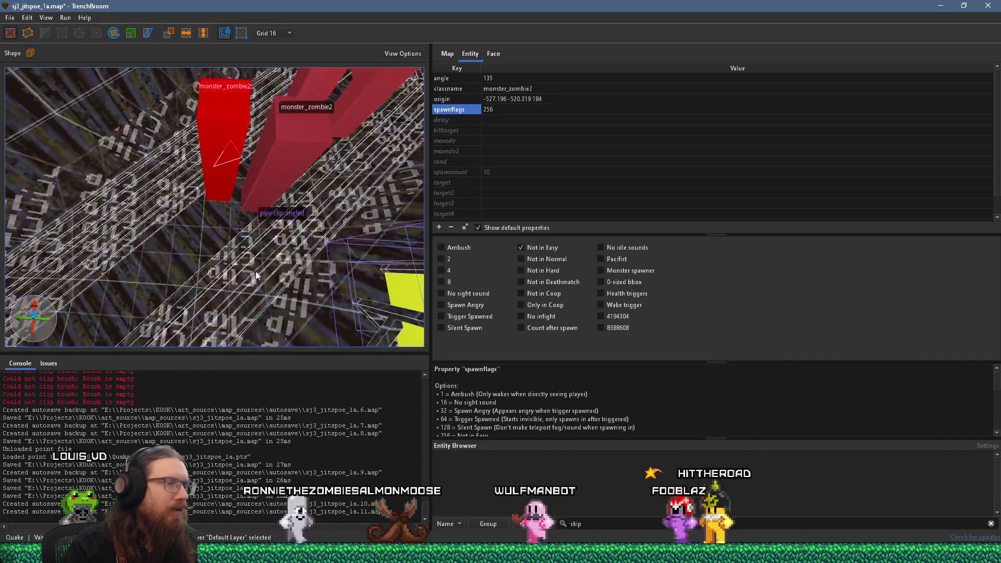
left_click(296, 242)
left_click_drag(298, 243, 259, 269)
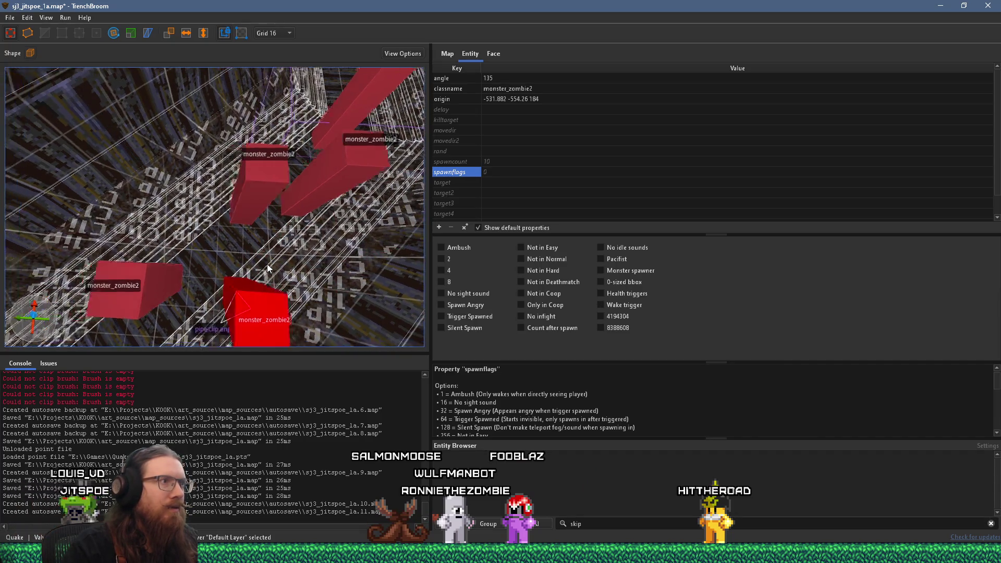
key("Escape")
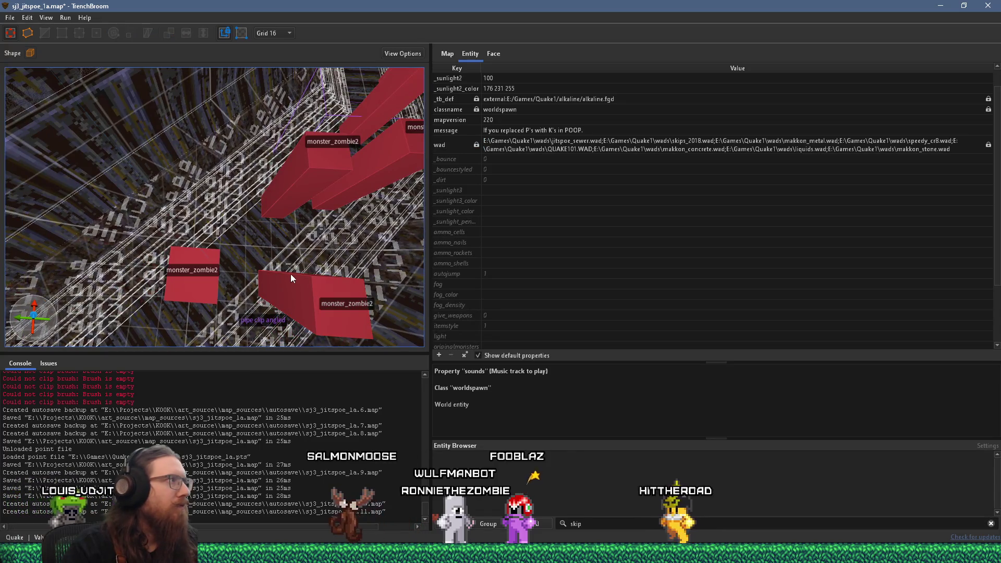
- Save the map and run the alkaline dev compile profile to launch it in Ironwail
left_click(10, 17)
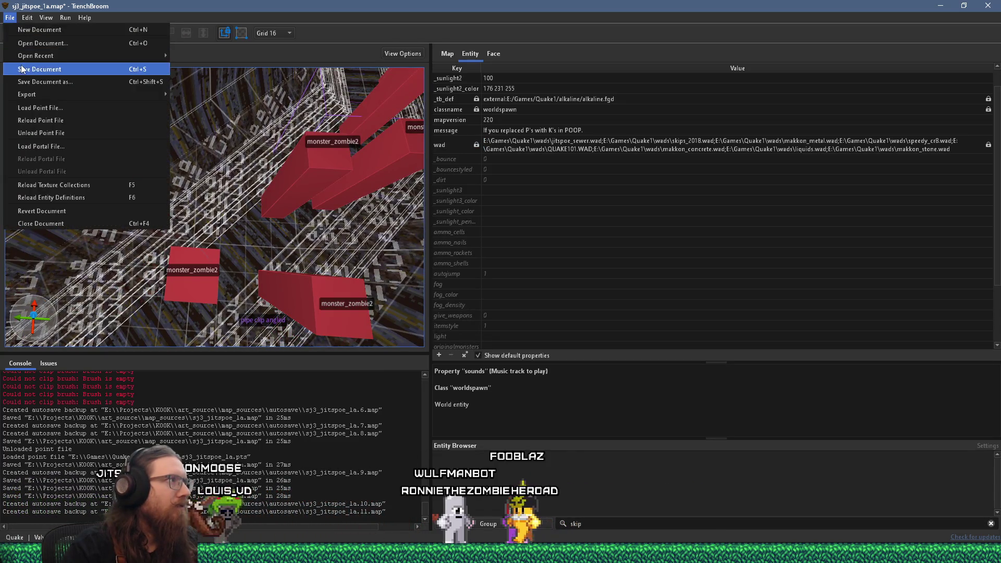
left_click(22, 69)
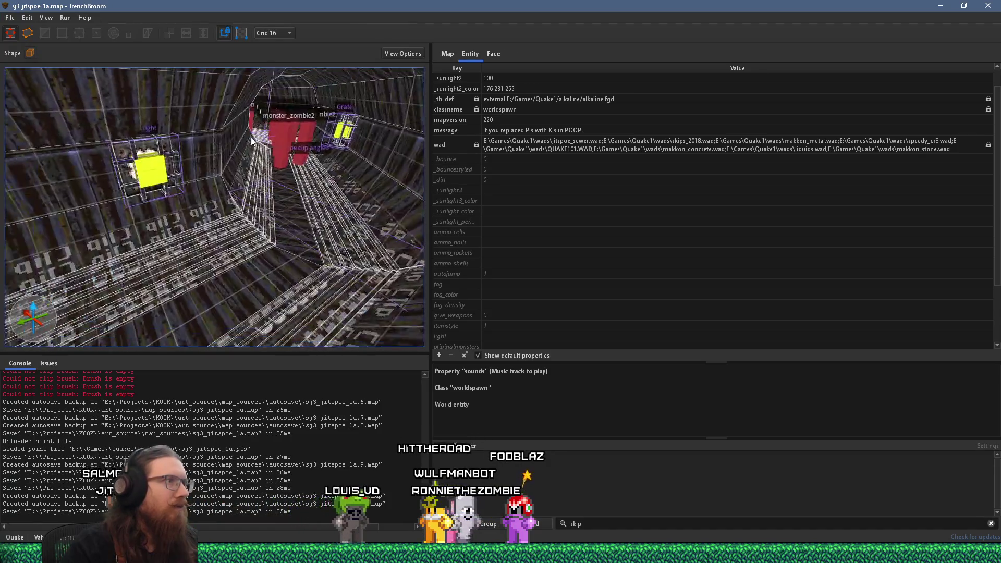
scroll(251, 140, "down", 10)
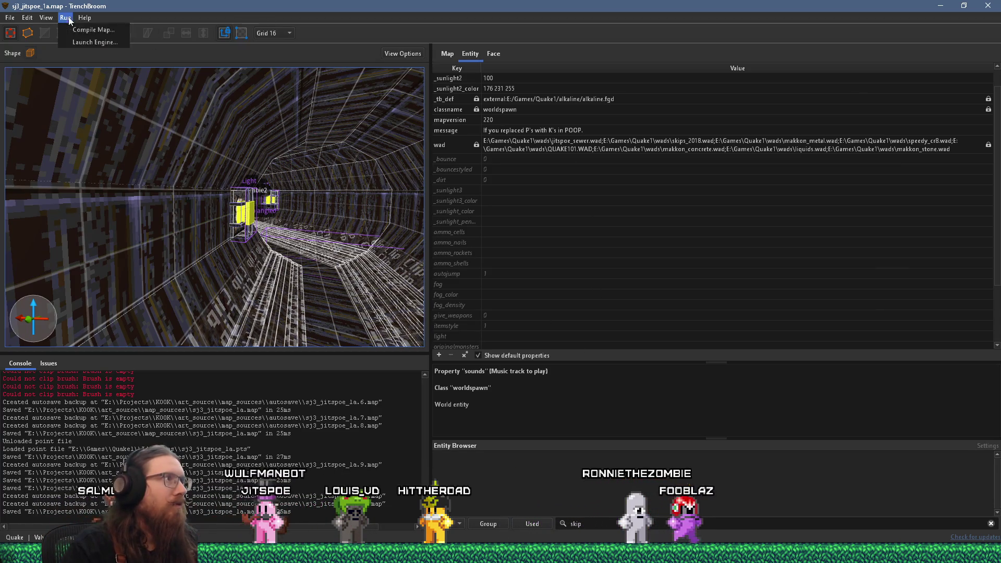
left_click(94, 29)
left_click(822, 501)
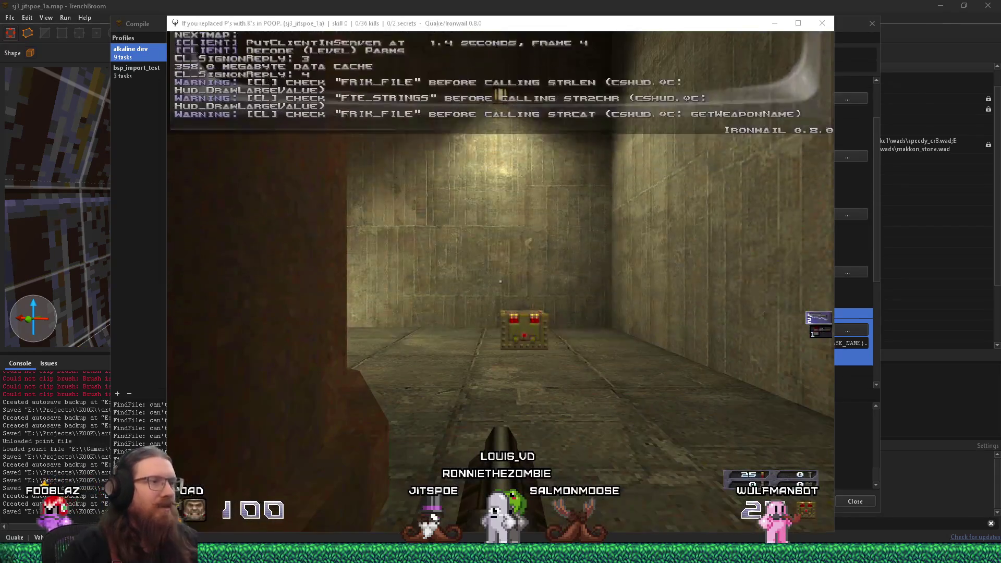
- Walk forward past the pillar and try entering noclip in the console
mouse_move(500, 281)
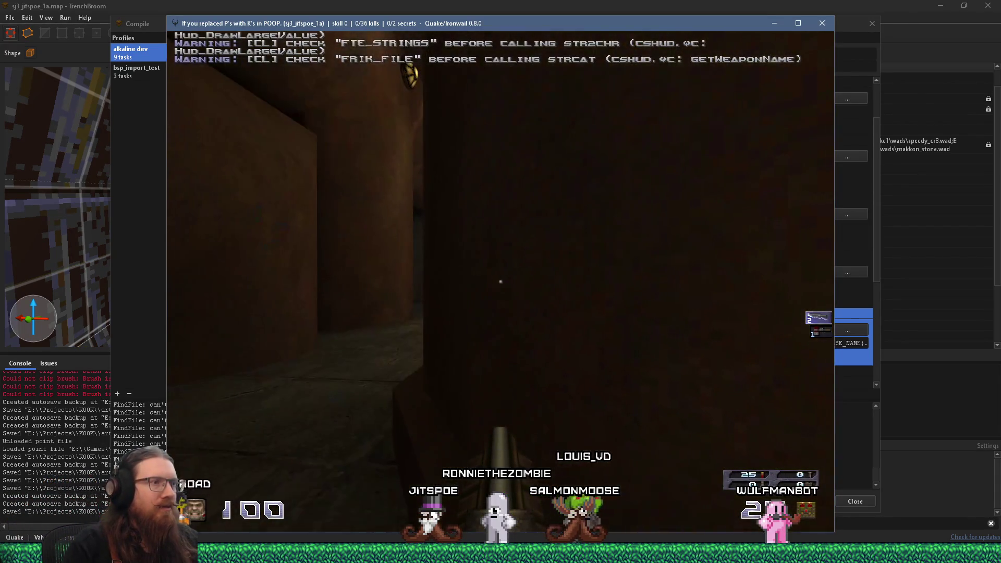
key("w")
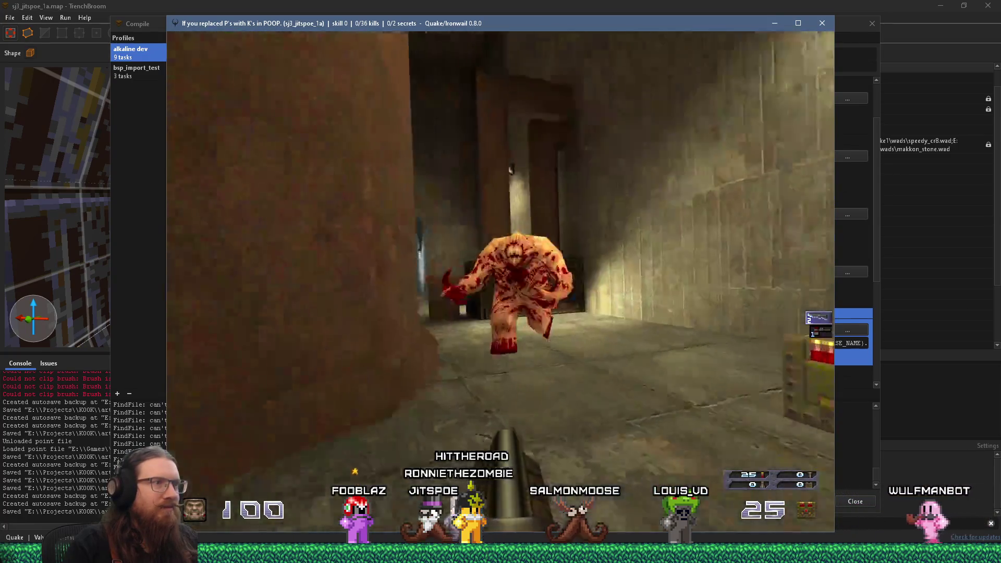
key("grave")
type("clip")
key("Return")
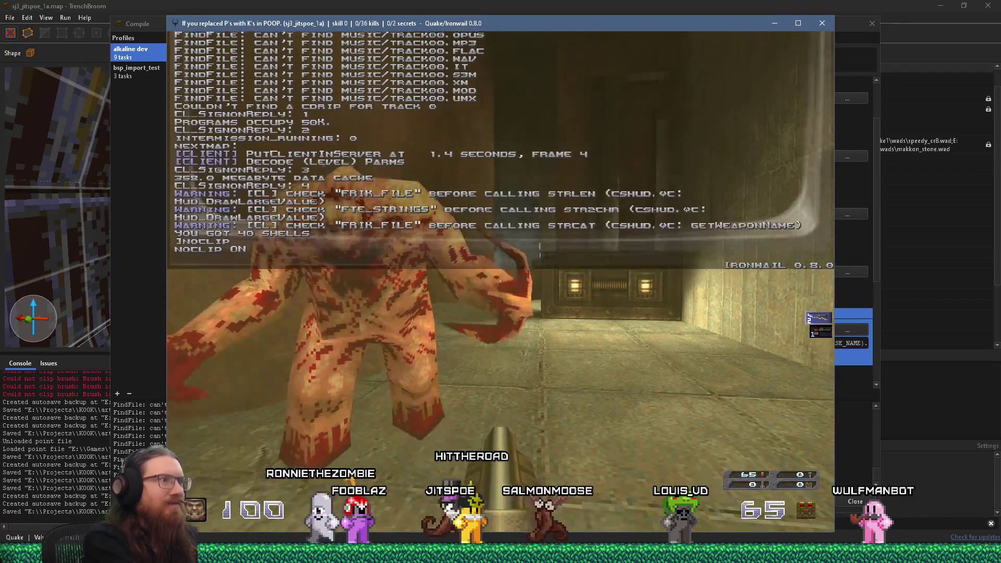
key("grave")
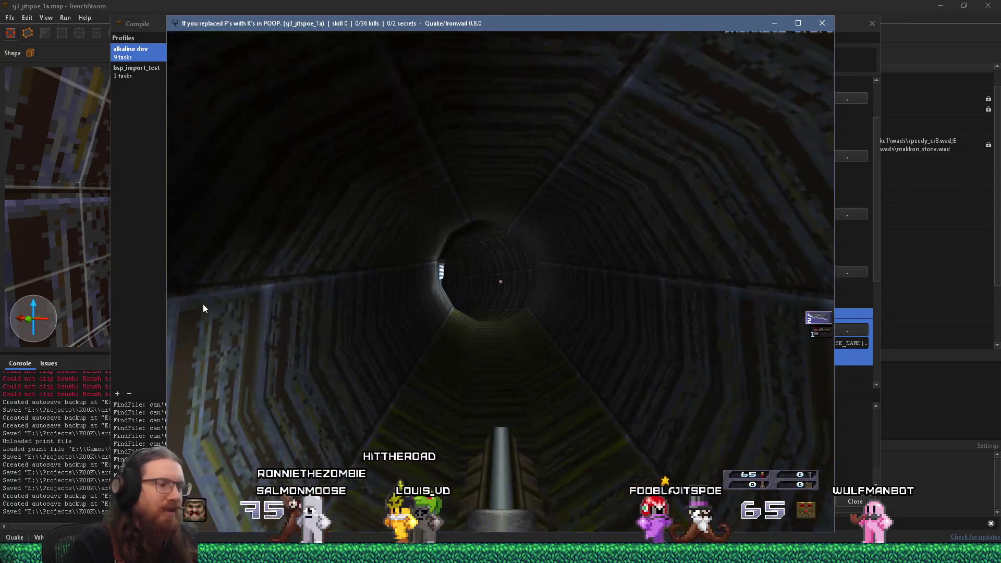
- Move into the lit brick room and turn noclip on from the console
key("grave")
key("grave")
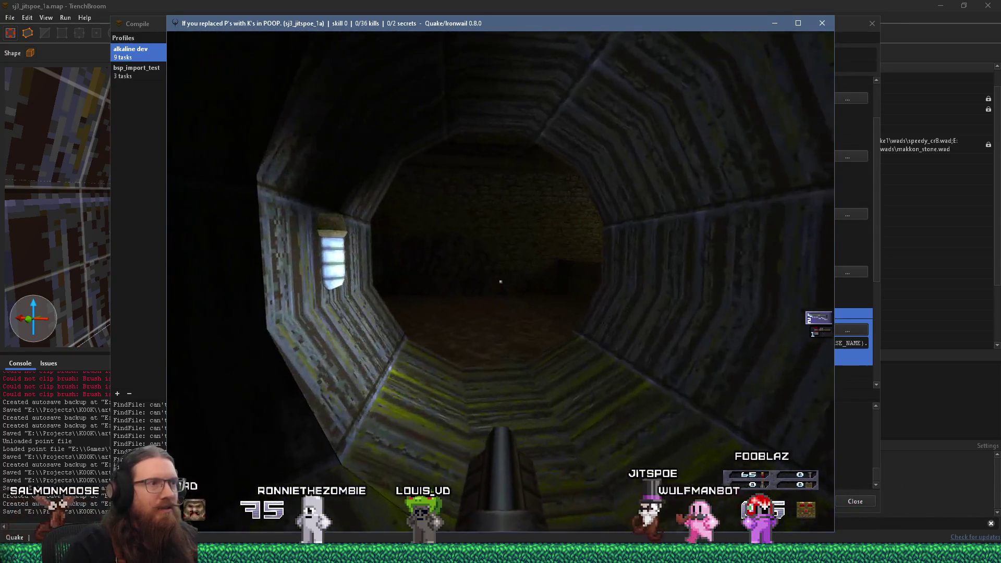
key("w")
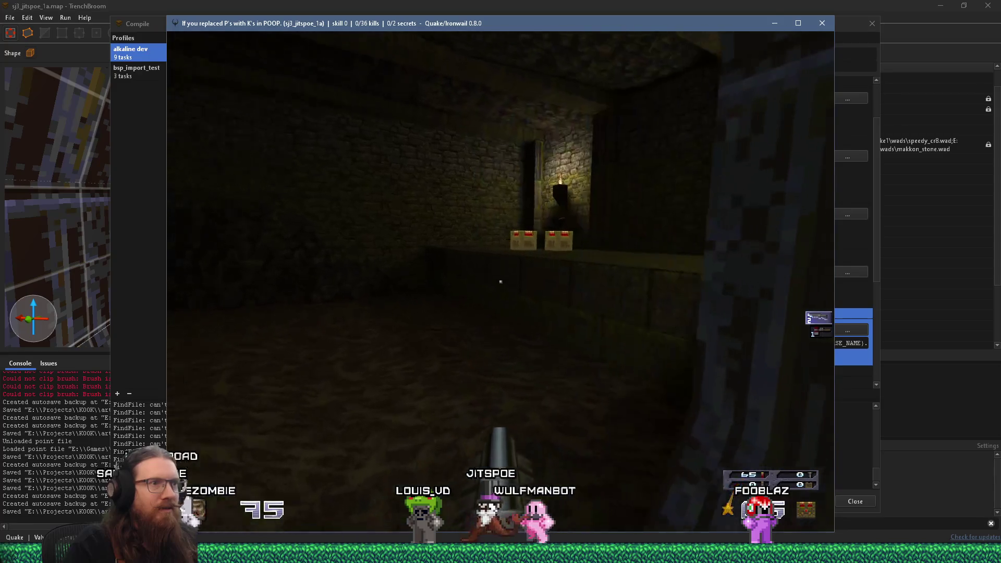
key("grave")
type("noclip")
key("Return")
key("grave")
- Toggle noclip again and fly down the dark tunnel through the round pipe
key("w")
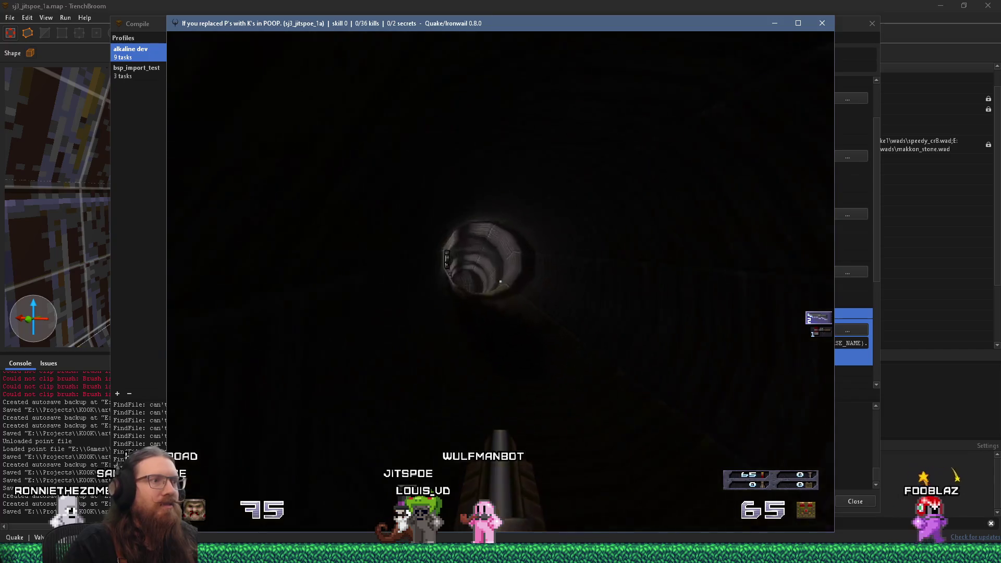
key("grave")
type("noclip")
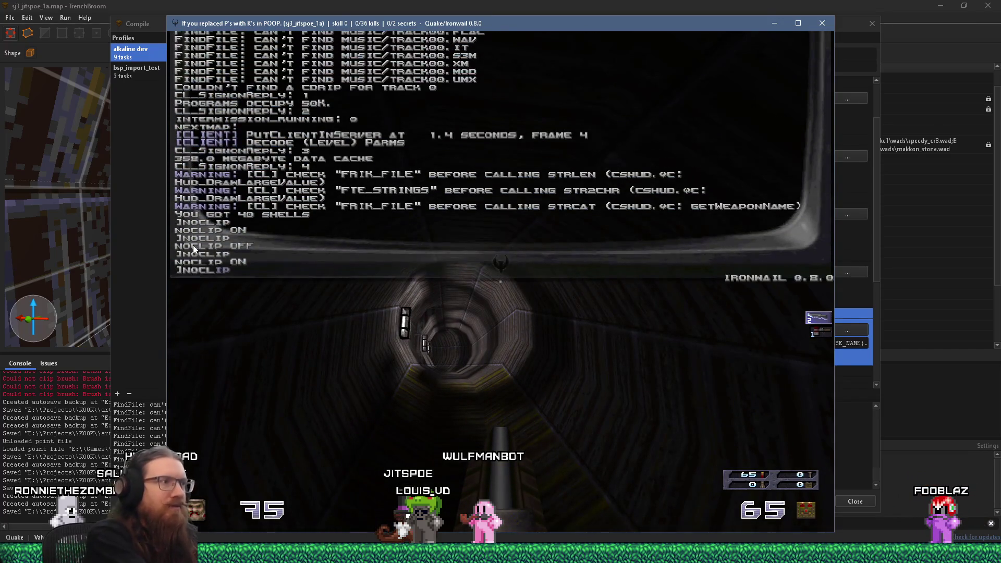
key("Return")
key("grave")
key("w")
key("w")
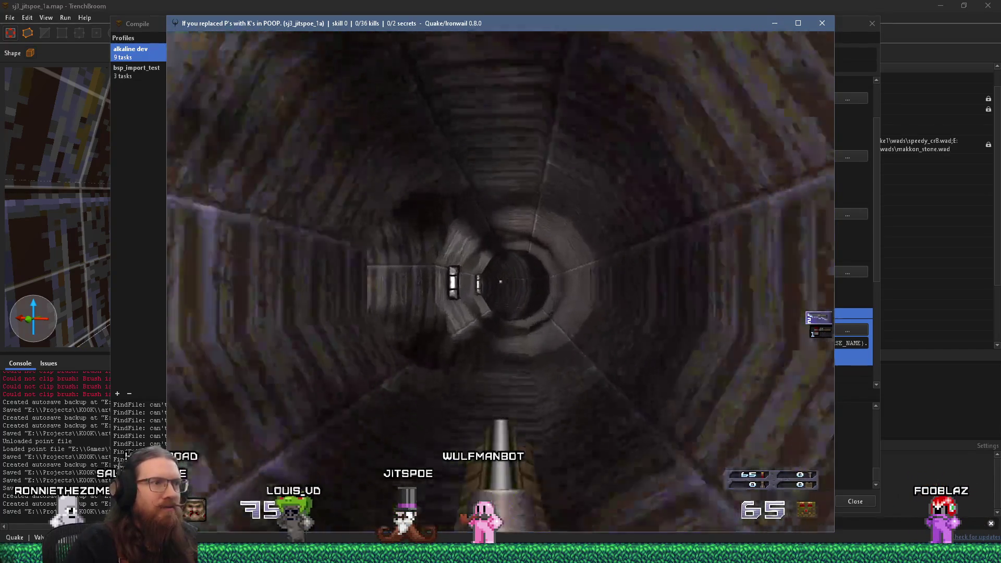
key("w")
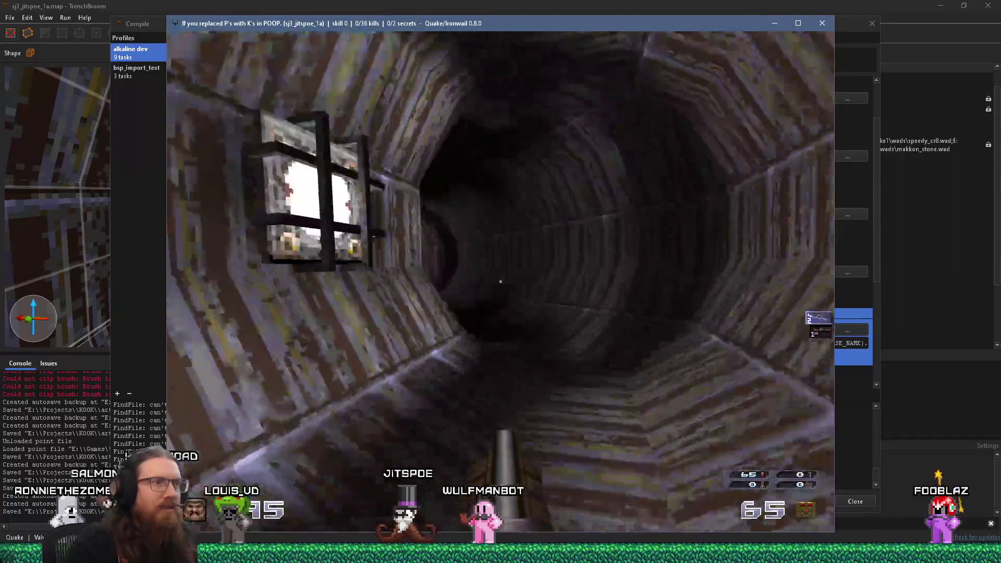
key("w")
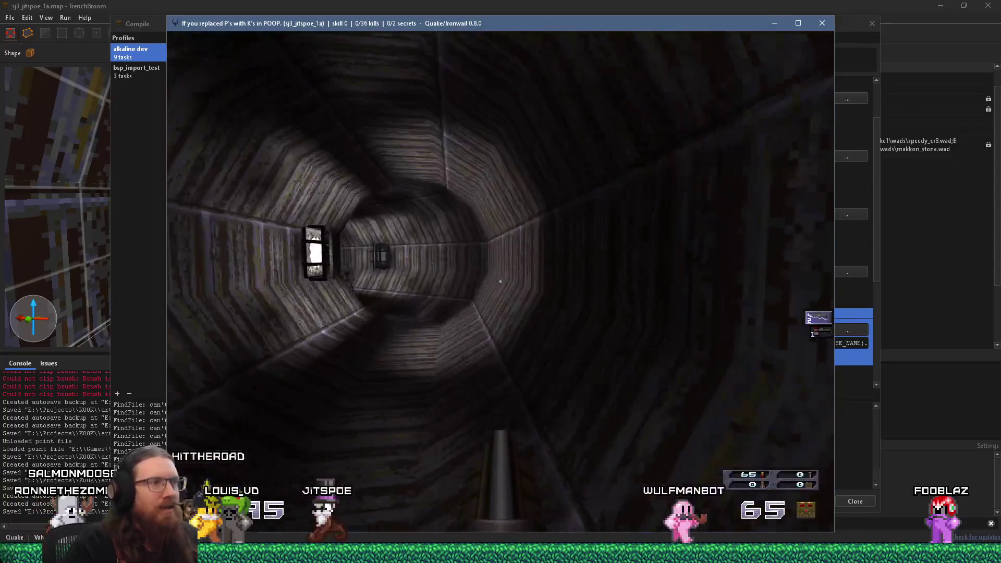
key("w")
- Shoot the zombies coming down the tunnel, grabbing health along the way
left_click(499, 281)
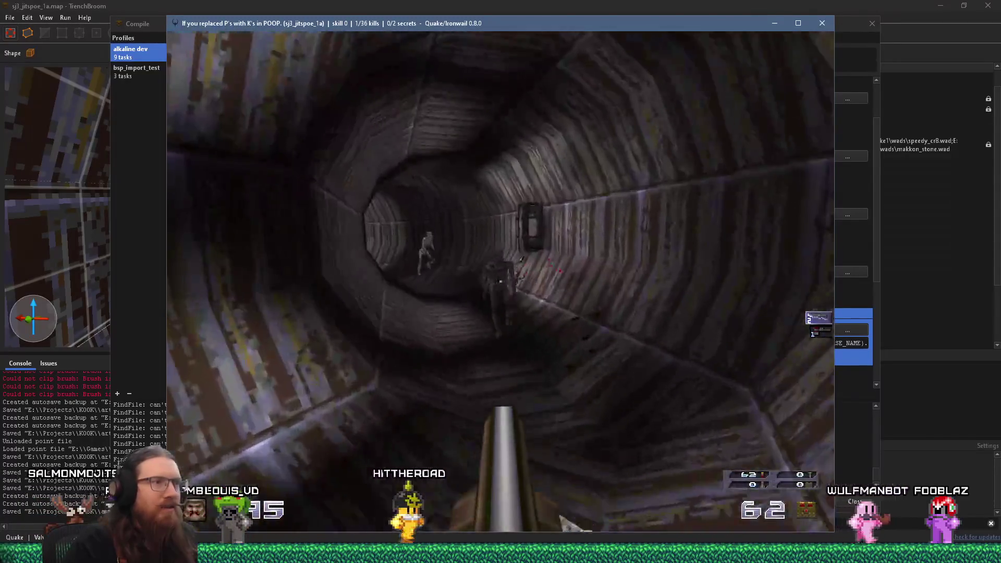
left_click(499, 281)
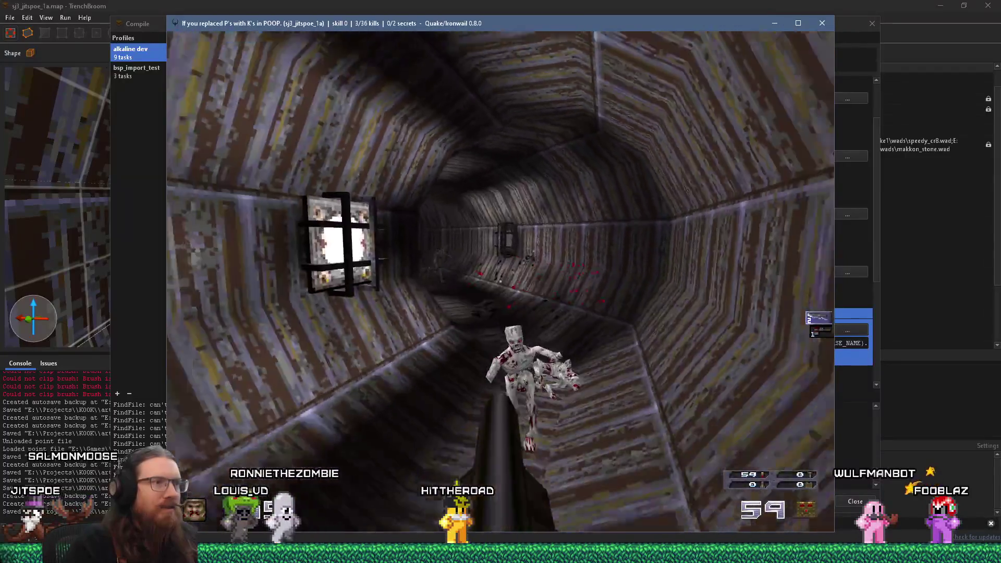
left_click(499, 282)
key("w")
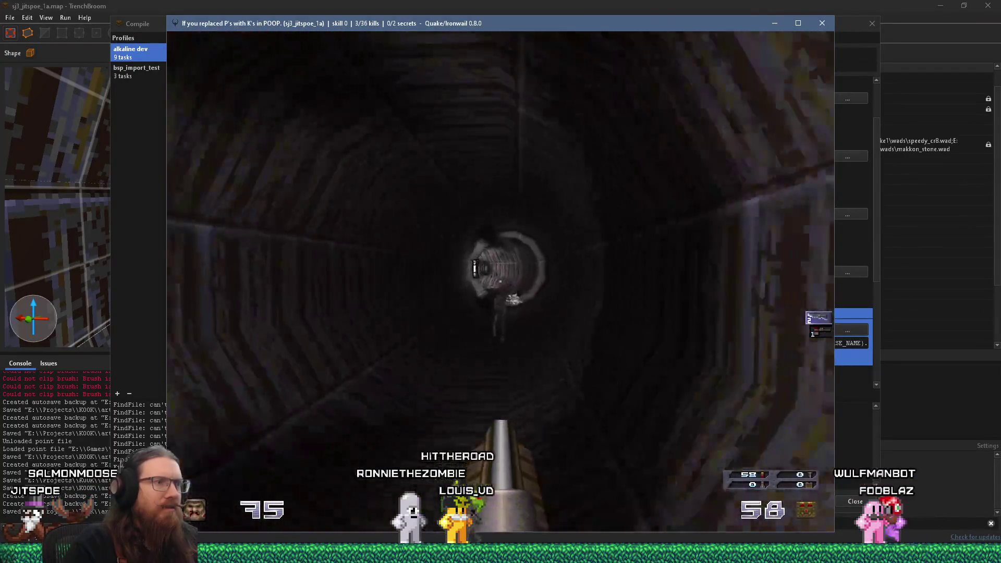
left_click(499, 282)
left_click(499, 282)
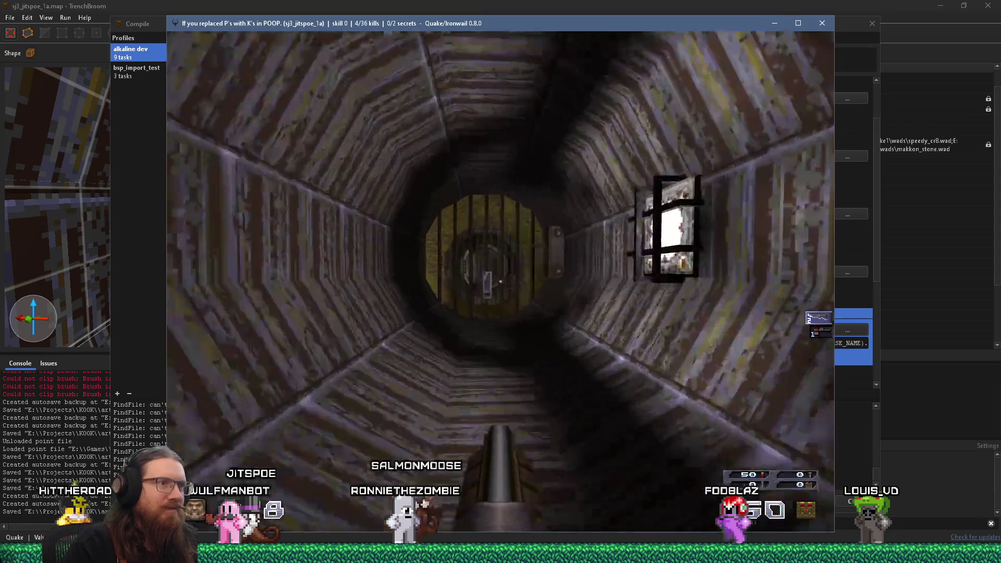
- Grab the silver keycard and advance past the staircase into the large pipe room
key("w")
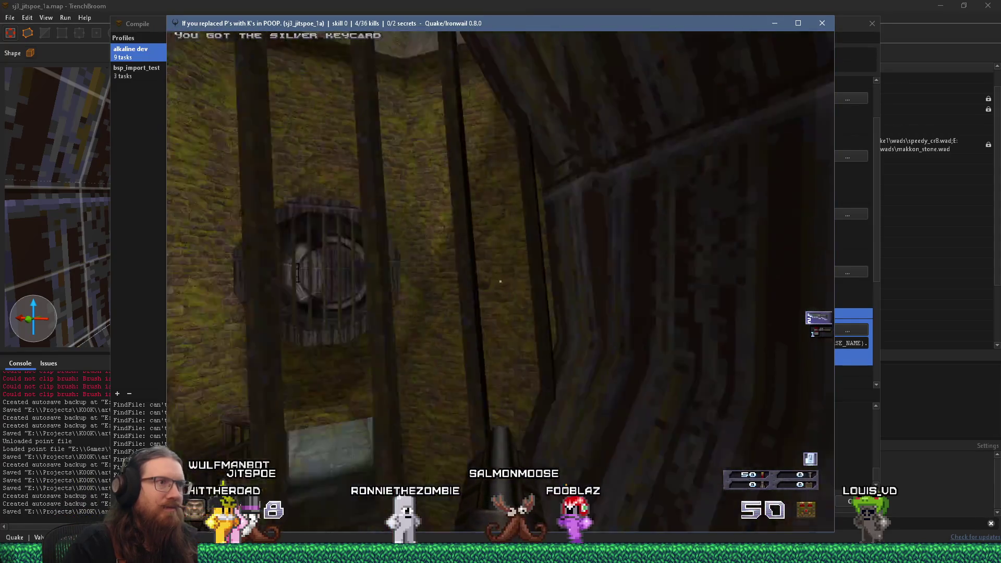
mouse_move(499, 282)
key("w")
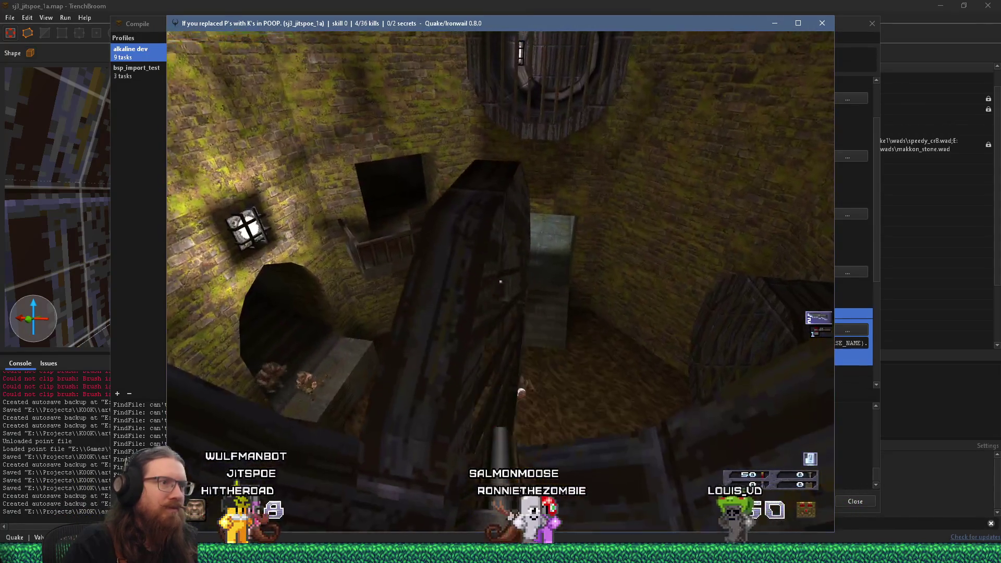
key("w")
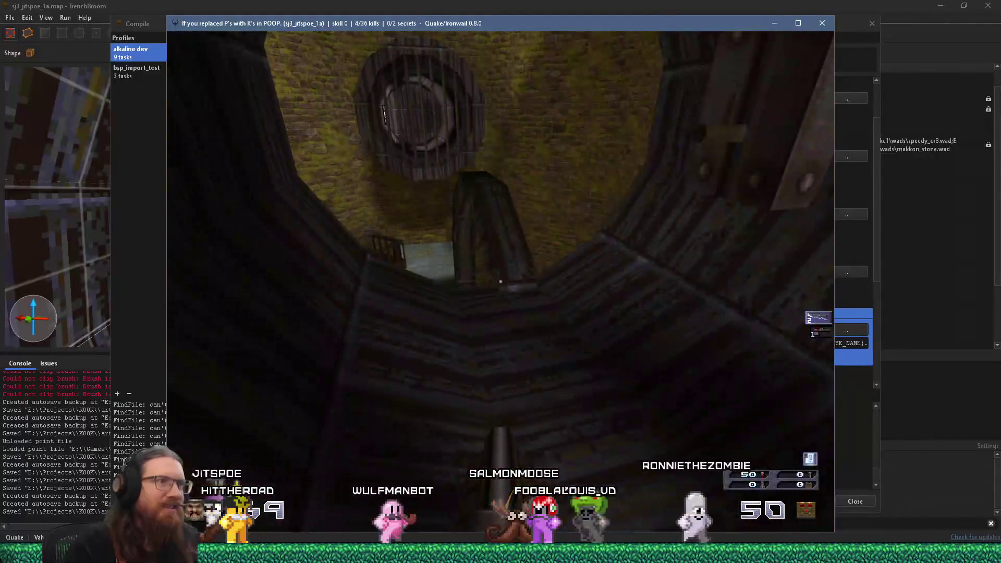
key("w")
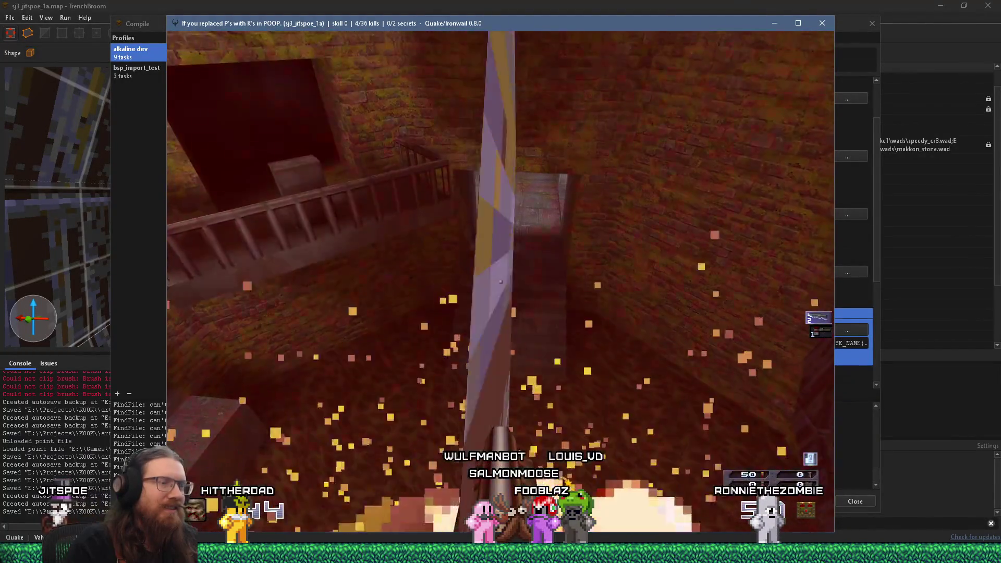
key("w")
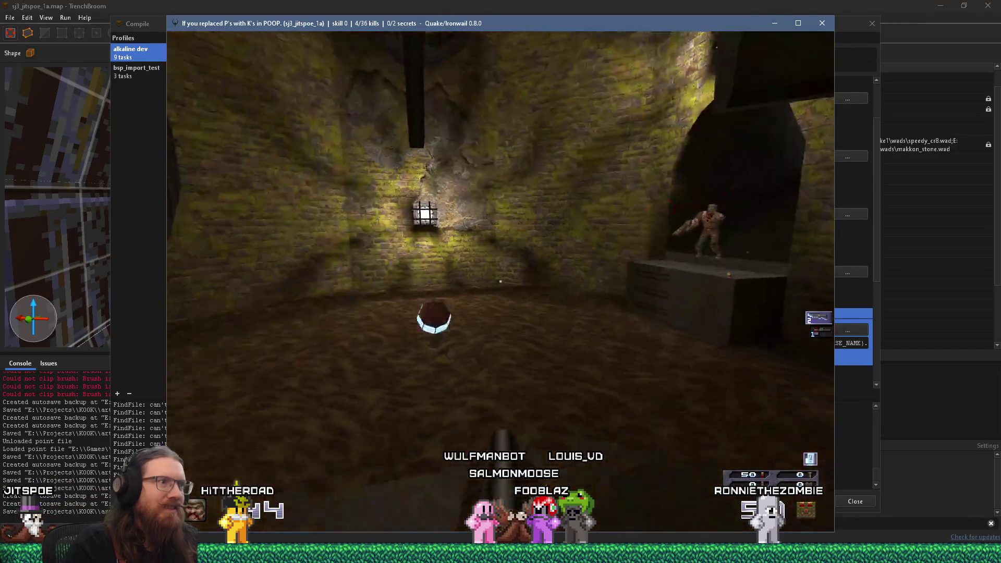
key("w")
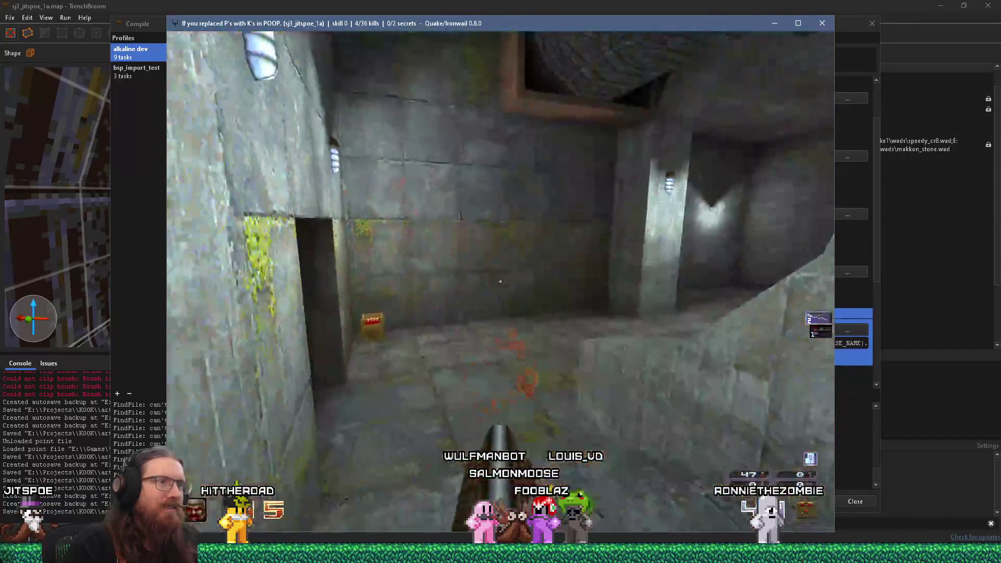
- Quit Ironwail with the console quit command and close the compile window
key("w")
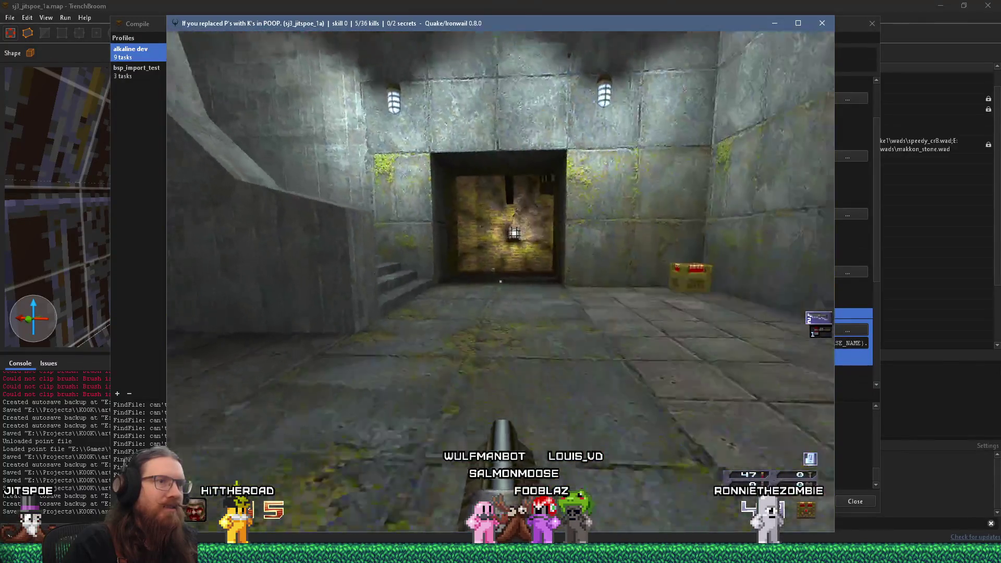
key("grave")
type("uit")
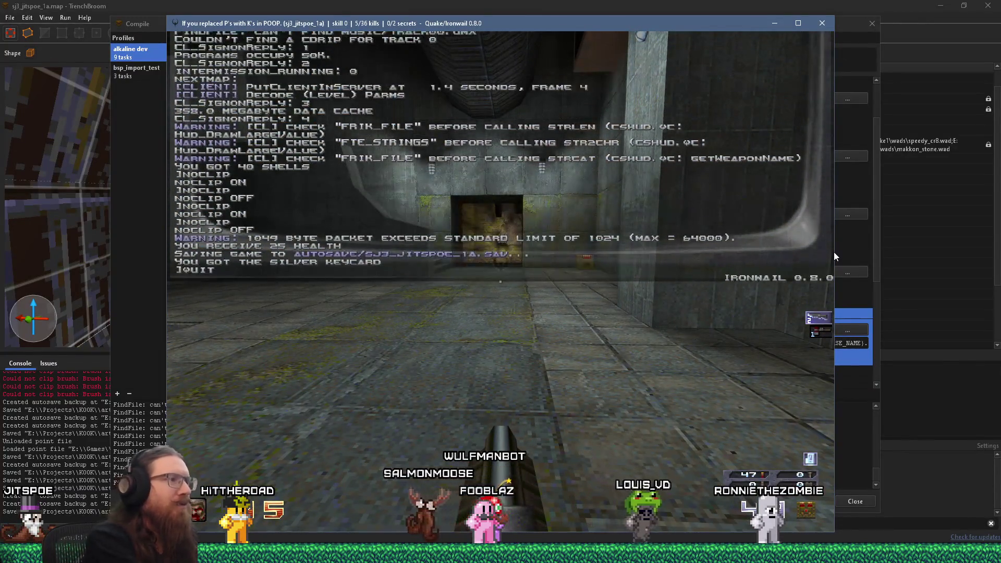
key("Return")
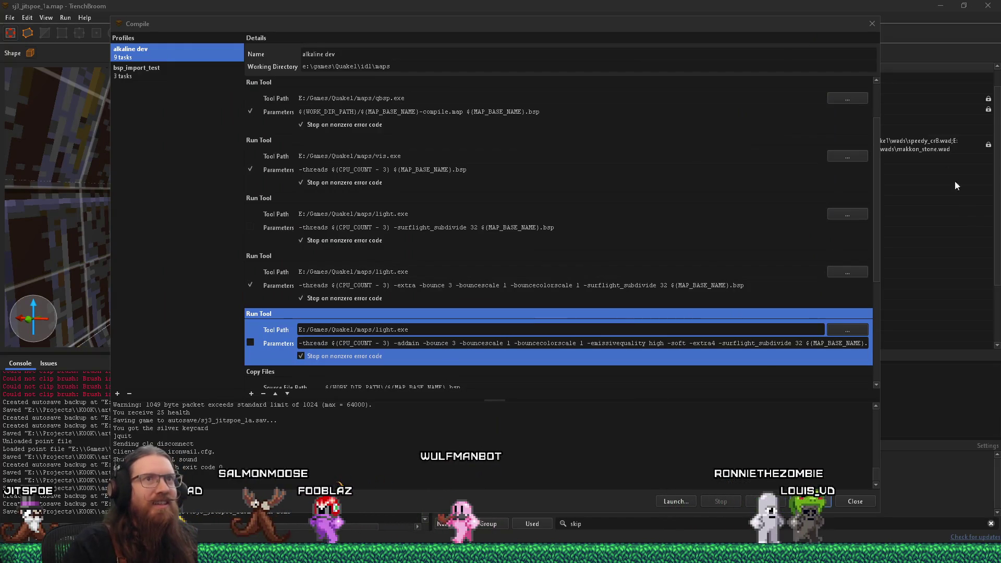
left_click(872, 24)
- Fly to the grate and select its func_rotate_door, showing angles -60 90 -180 and rotate -1 0 0
scroll(218, 230, "up", 5)
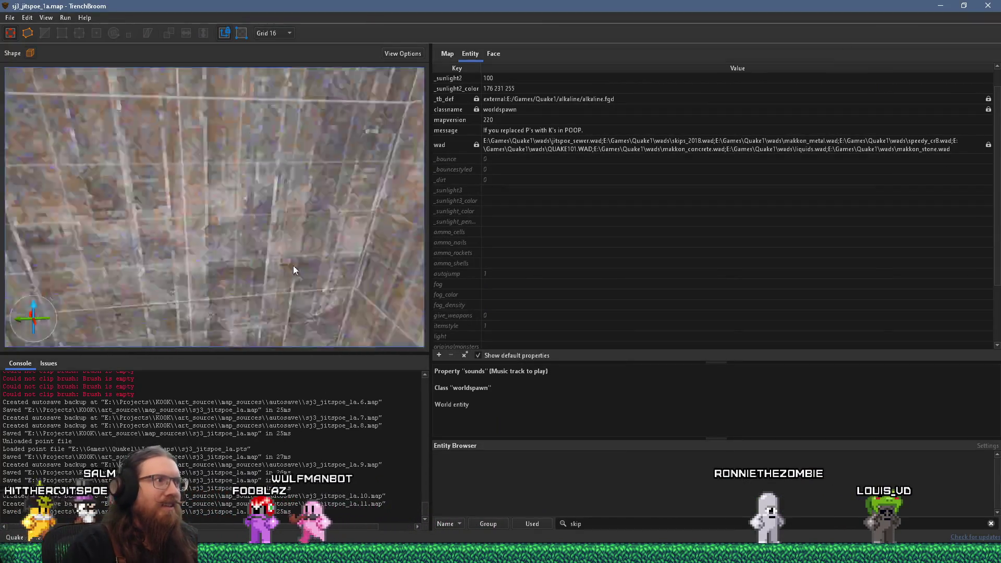
scroll(233, 285, "up", 10)
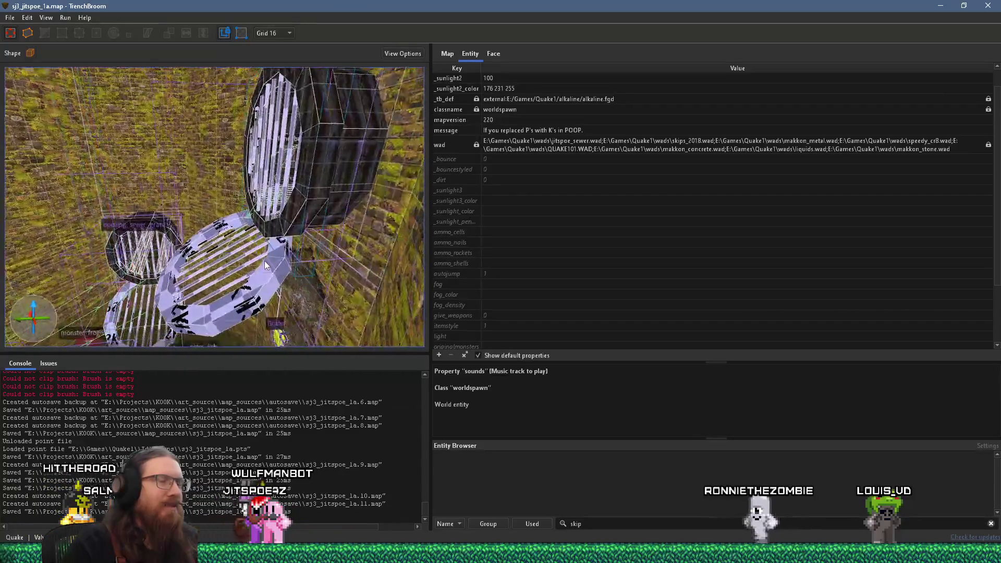
scroll(280, 259, "up", 5)
scroll(266, 266, "up", 4)
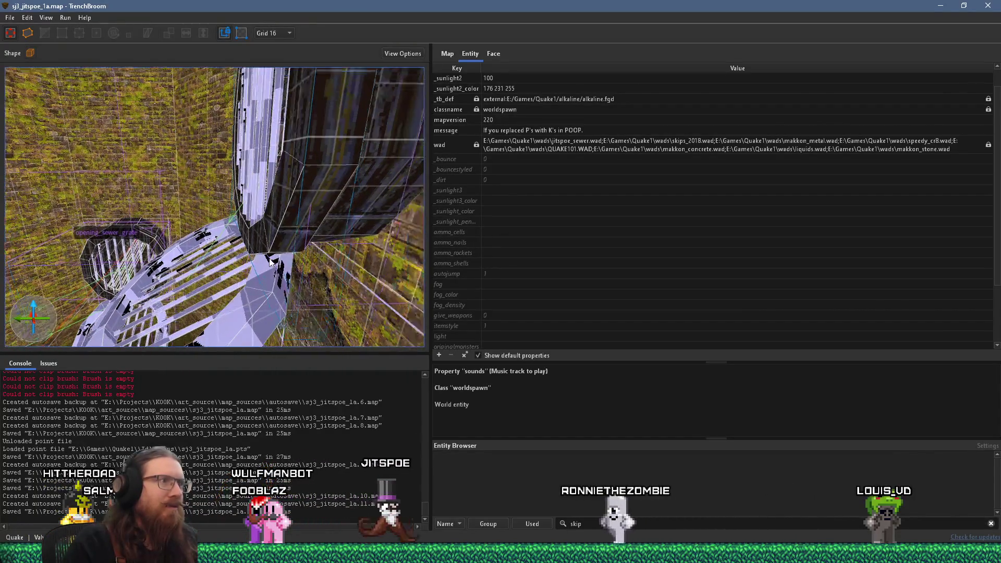
scroll(262, 264, "up", 10)
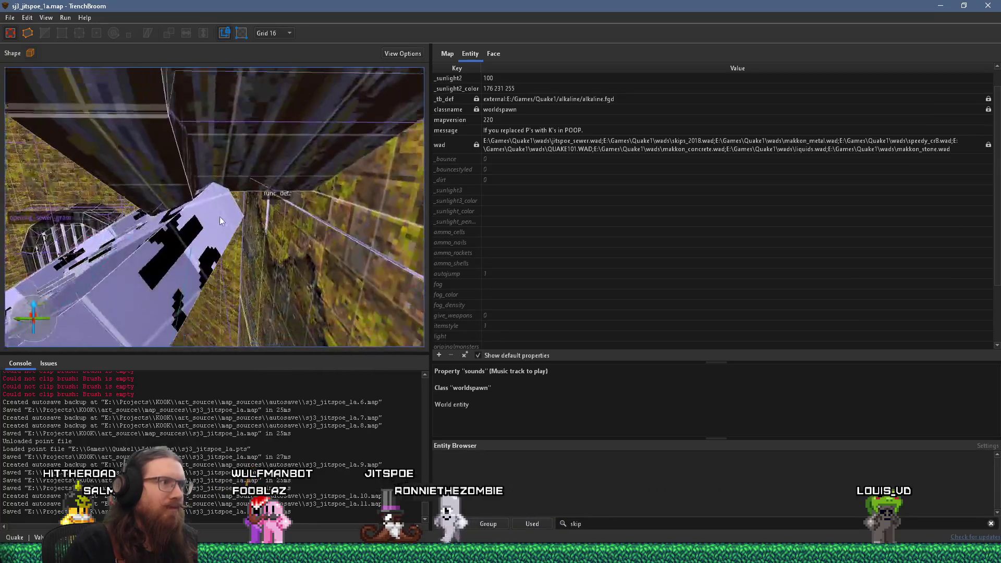
mouse_move(188, 207)
left_mouse_down()
mouse_move(207, 169)
mouse_move(204, 189)
mouse_move(280, 141)
left_mouse_up()
left_click(279, 137)
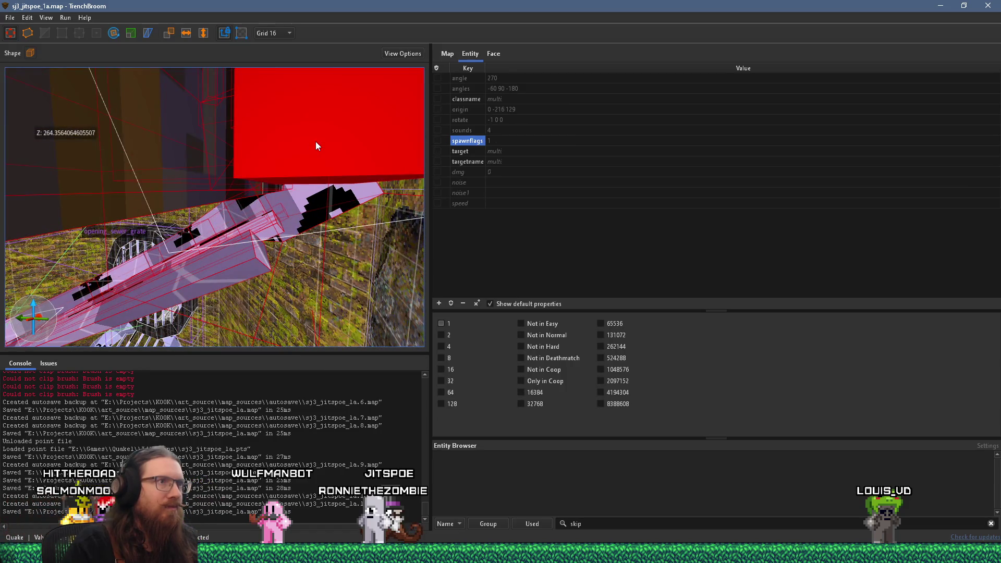
left_click(310, 146)
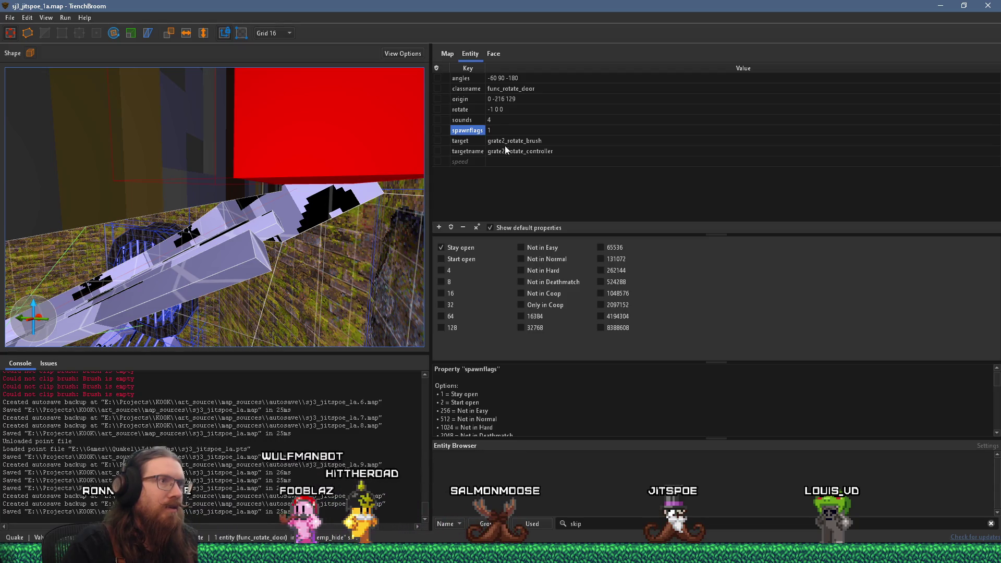
- Read the rotate key's help and inspect the other grate's func_rotate_door (angles -120 0 0)
left_click(471, 110)
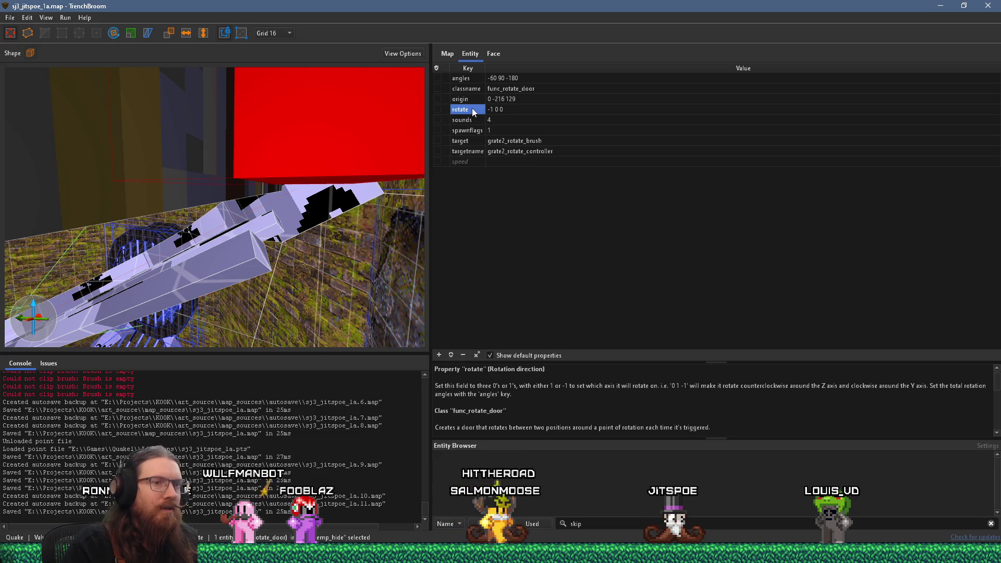
scroll(638, 374, "down", 3)
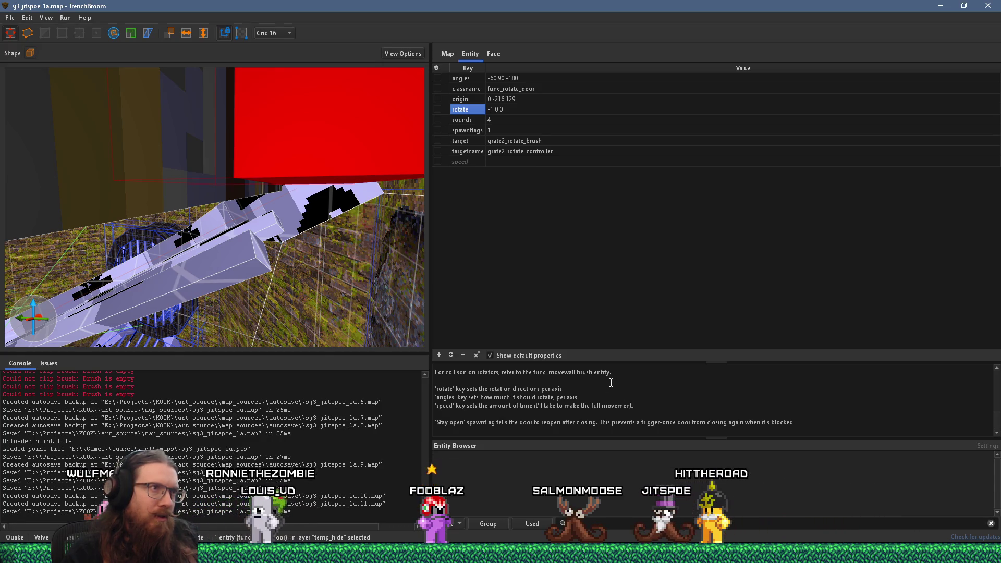
key("ctrl+z")
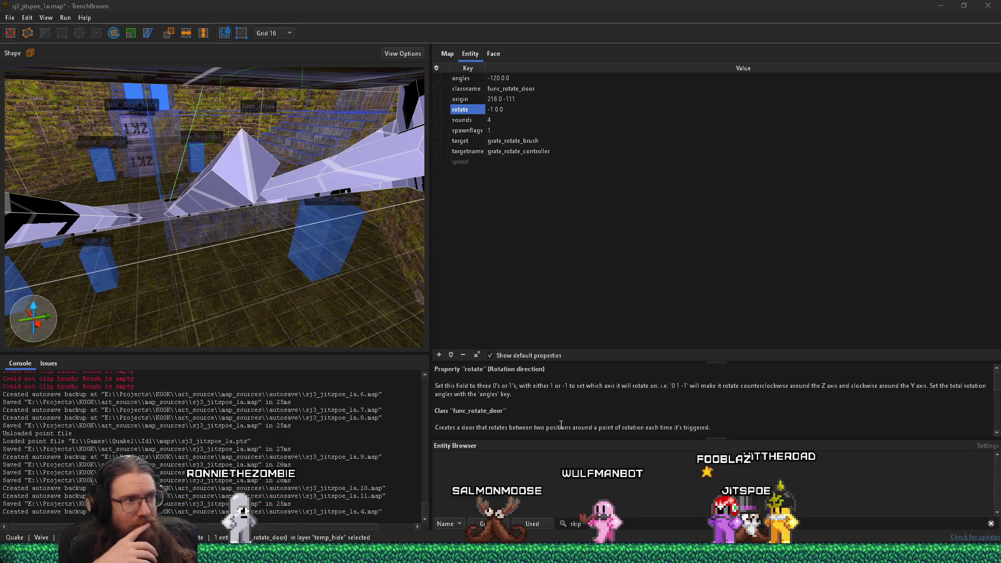
scroll(563, 422, "down", 3)
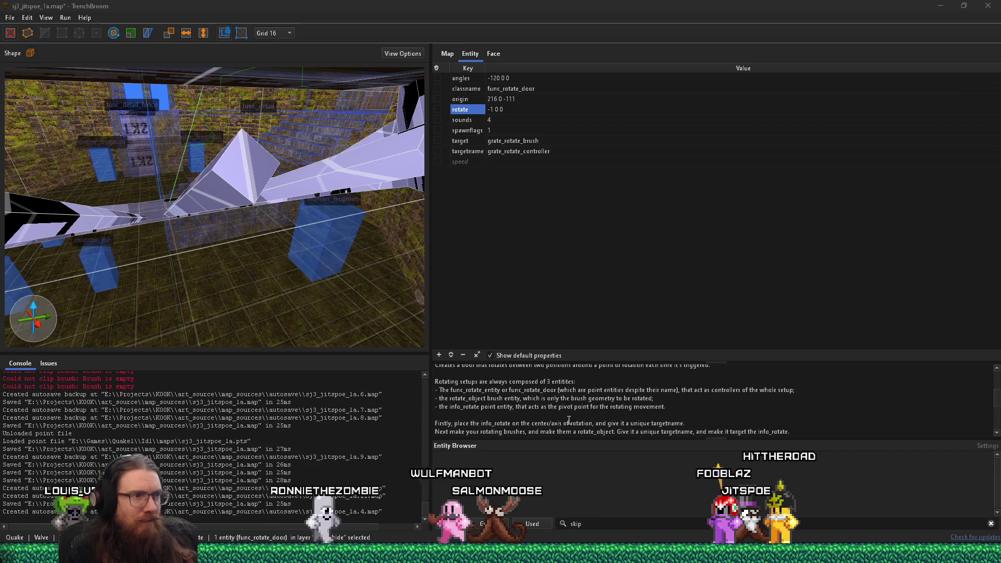
scroll(569, 420, "up", 5)
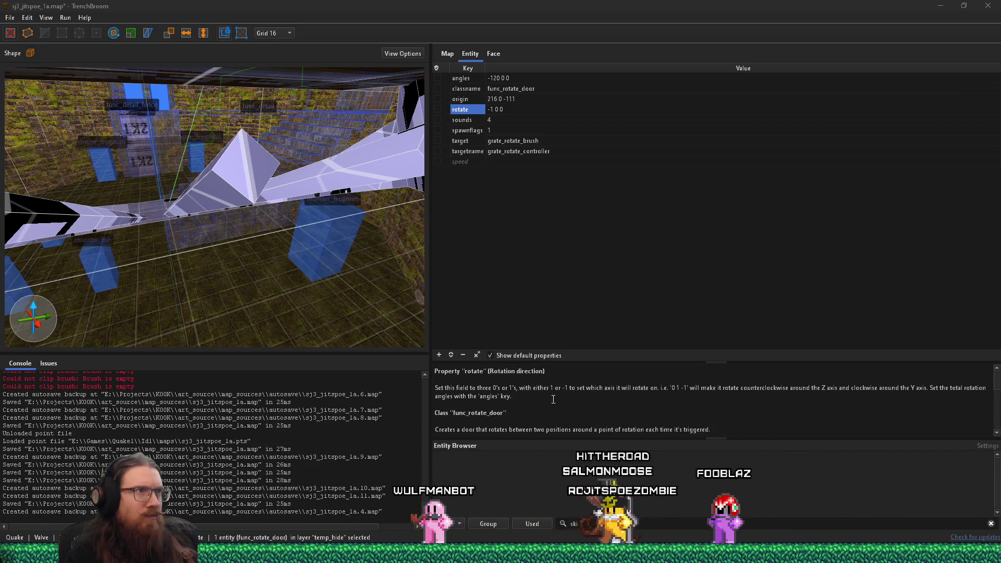
mouse_move(300, 240)
left_mouse_down()
mouse_move(224, 233)
mouse_move(251, 236)
mouse_move(248, 294)
left_mouse_up()
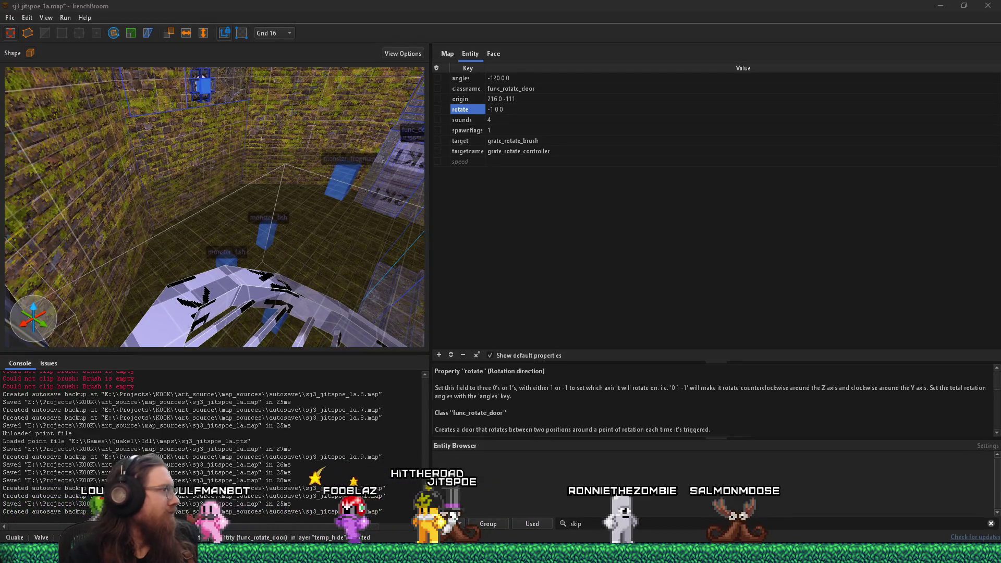
key("alt+Tab")
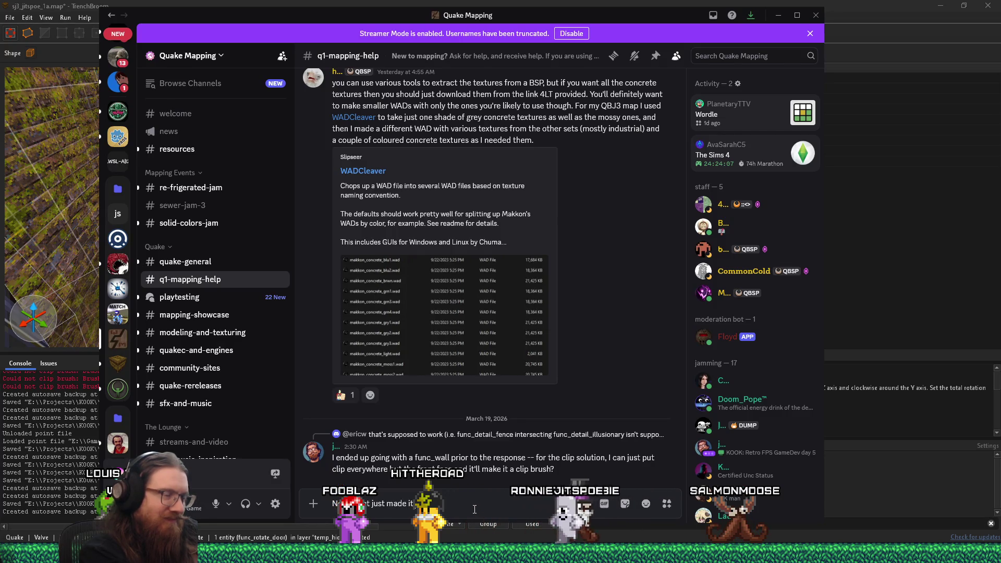
- Post in q1-mapping-help that it's still blocked, asking about func_detail_clip, then move Discord aside
type(" behave sol")
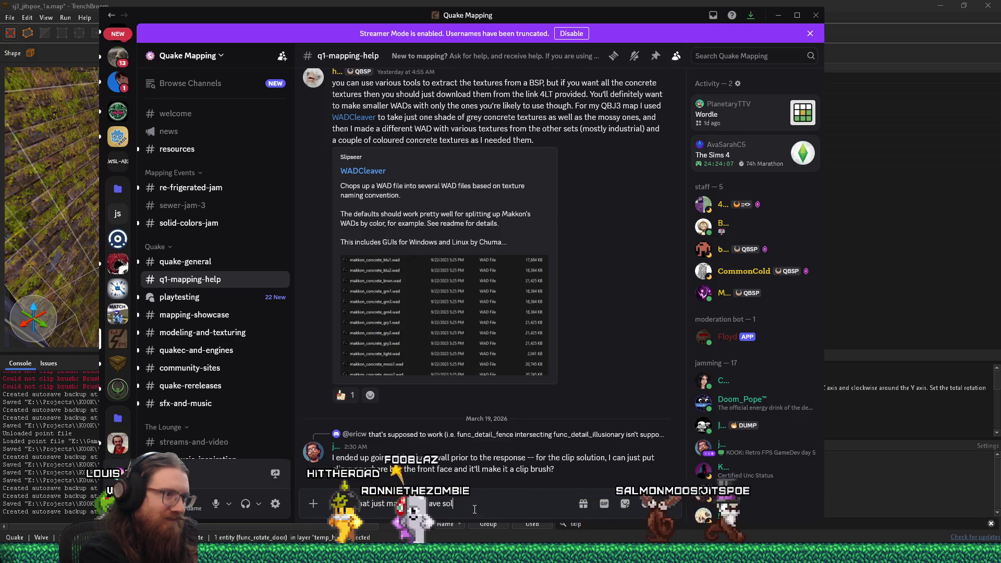
type("ed and still blokced")
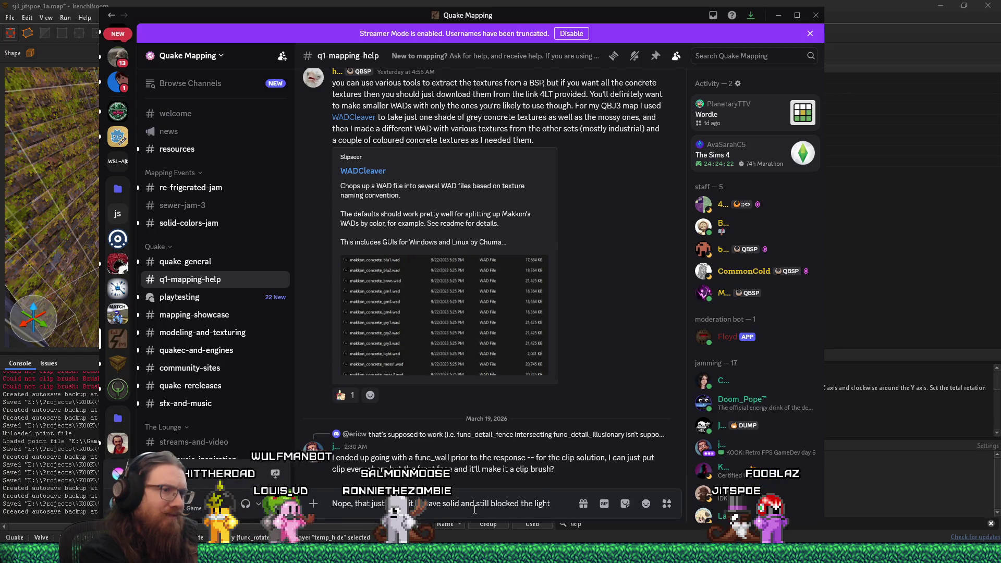
scroll(444, 441, "up", 7)
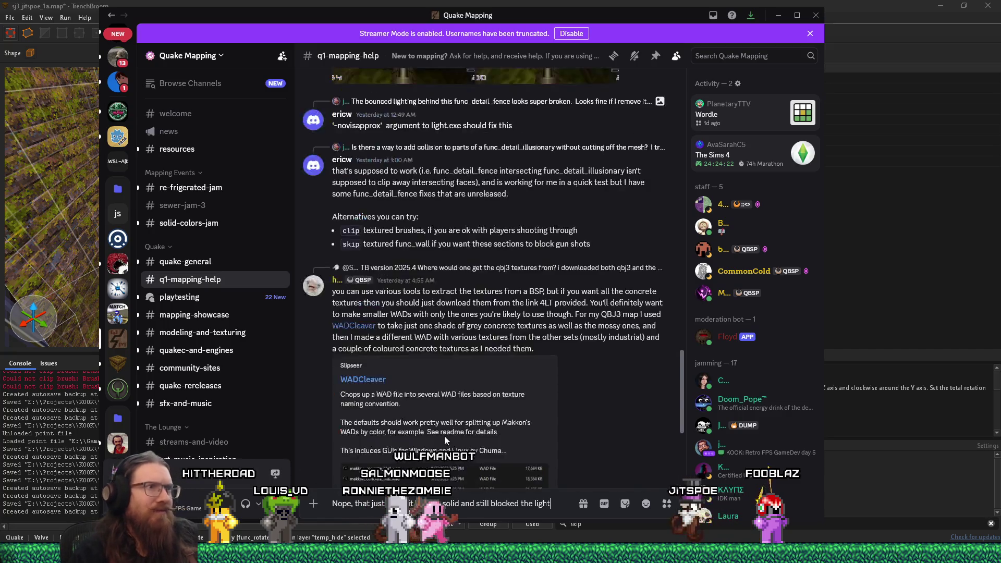
scroll(444, 435, "up", 5)
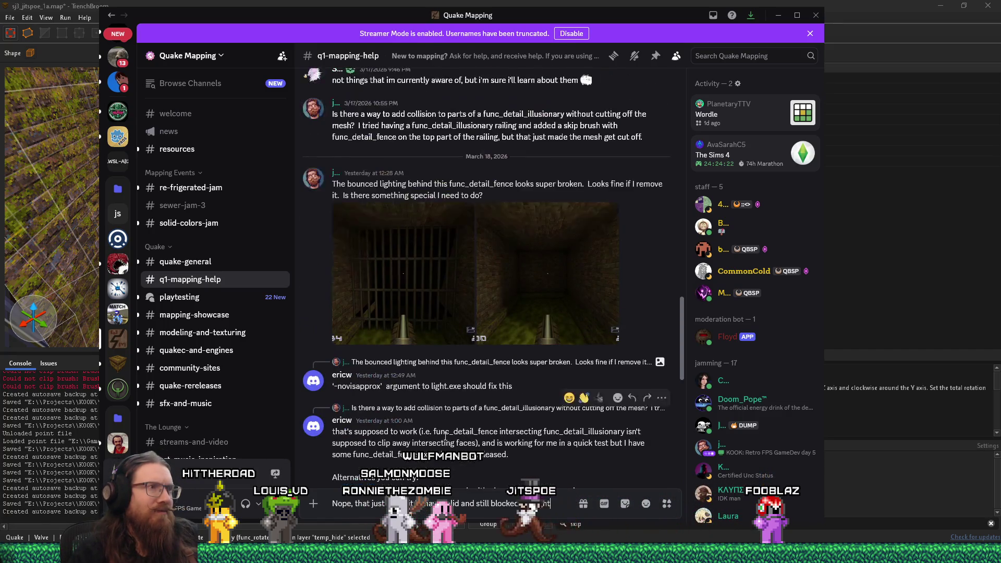
scroll(444, 436, "down", 5)
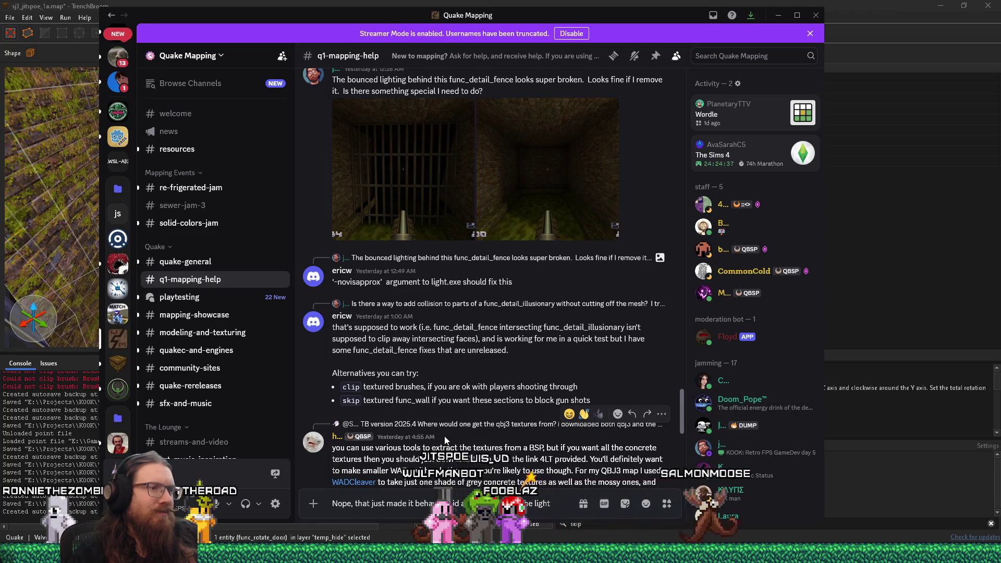
type(", er is ther")
type("e a func_")
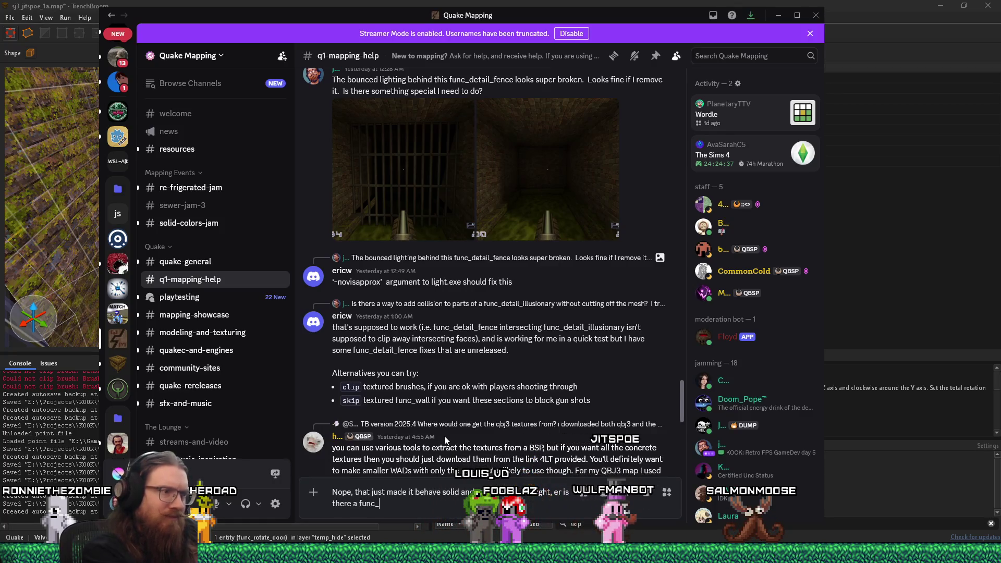
type("detail_")
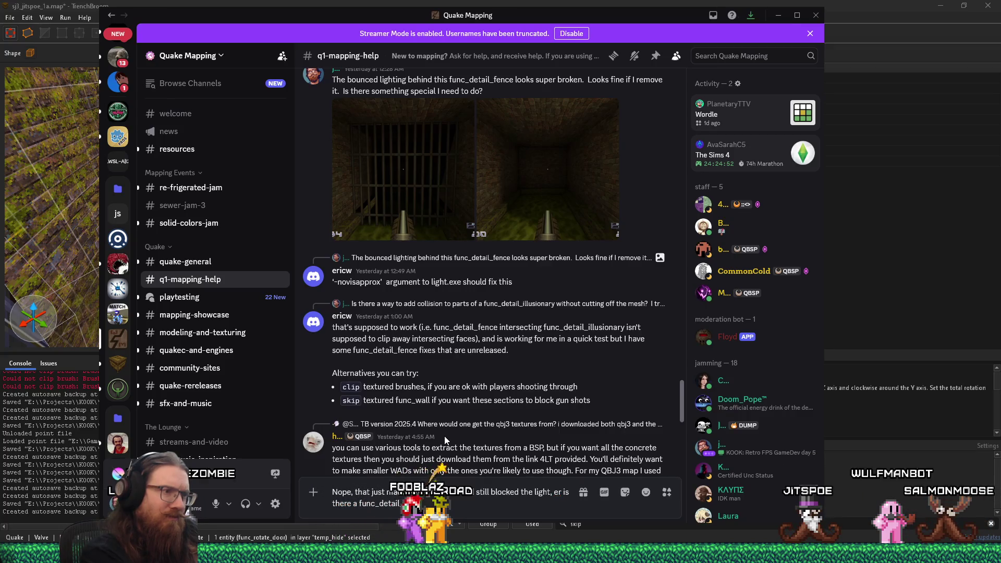
type("_clip or something")
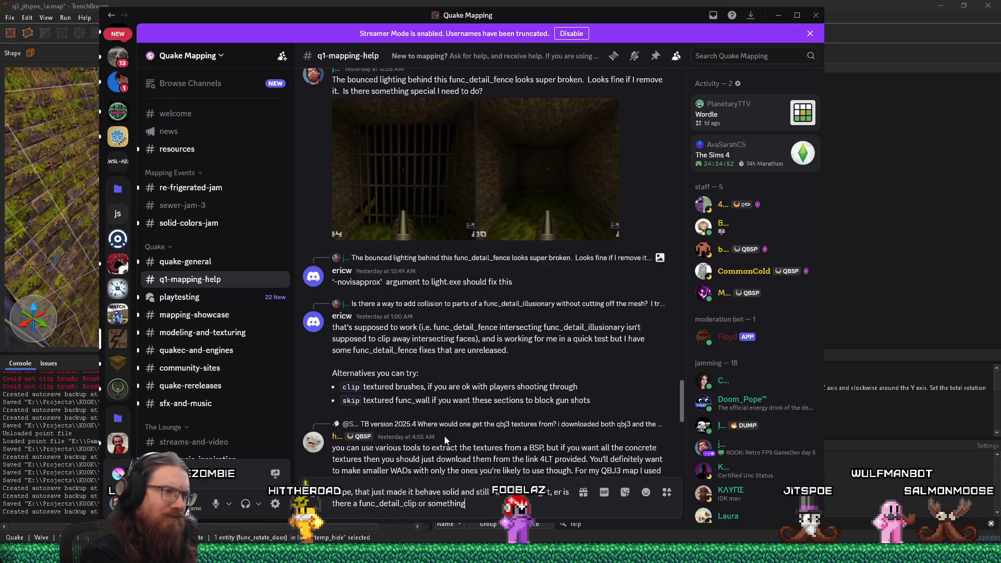
type(" I should be")
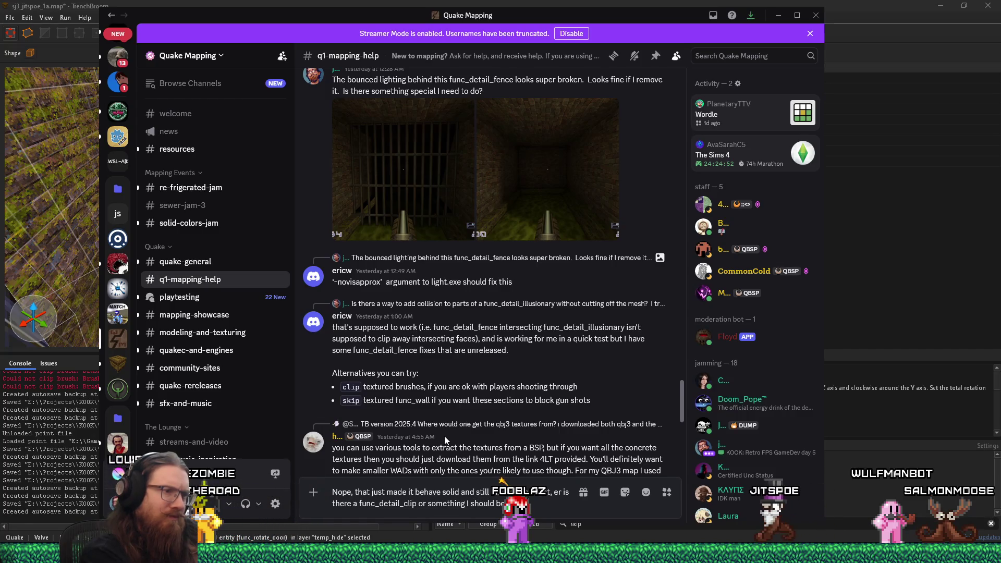
type(" using?")
key("Return")
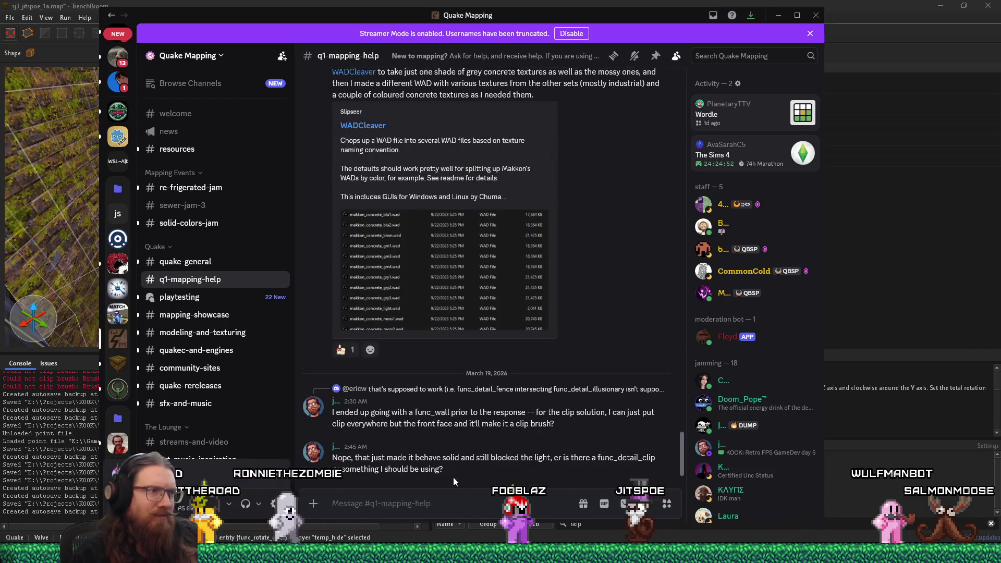
mouse_move(656, 19)
left_mouse_down()
mouse_move(104, 141)
mouse_move(0, 146)
left_mouse_up()
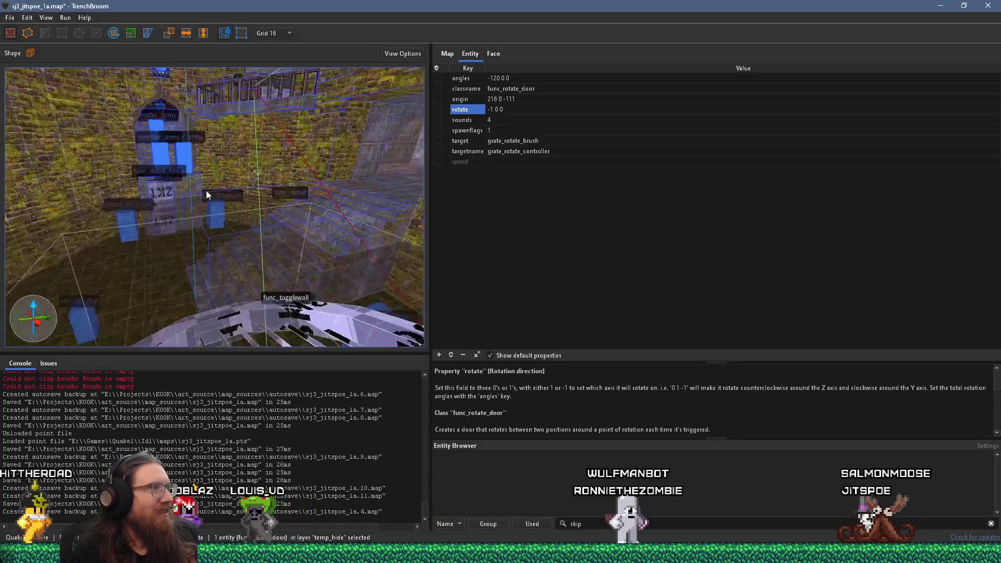
mouse_move(206, 189)
left_mouse_down()
mouse_move(229, 233)
mouse_move(171, 268)
mouse_move(182, 313)
mouse_move(248, 289)
mouse_move(227, 249)
mouse_move(220, 273)
mouse_move(136, 194)
mouse_move(188, 258)
mouse_move(162, 251)
mouse_move(173, 242)
left_mouse_up()
key("w")
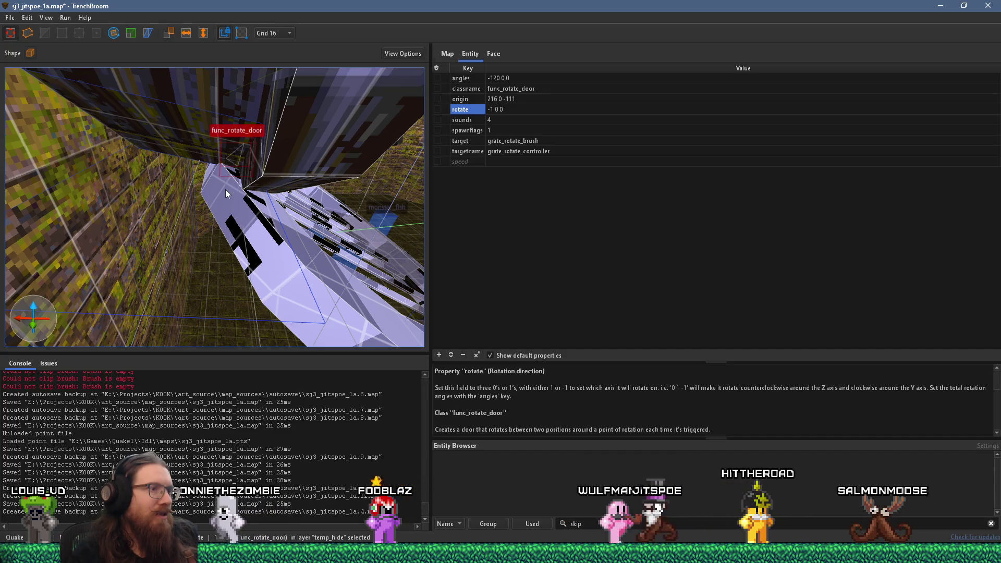
scroll(569, 402, "down", 2)
scroll(570, 402, "up", 2)
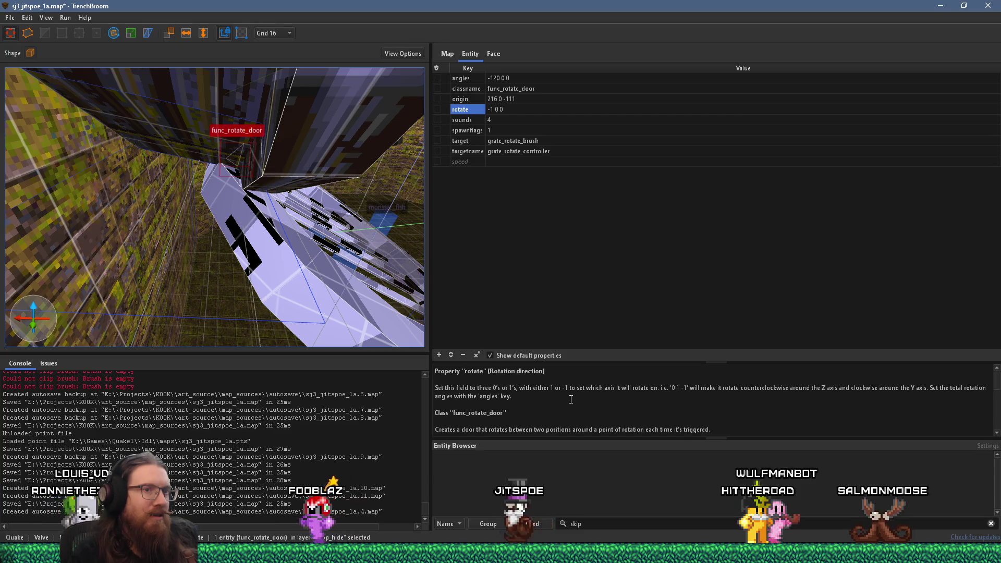
left_click_drag(243, 246, 221, 264)
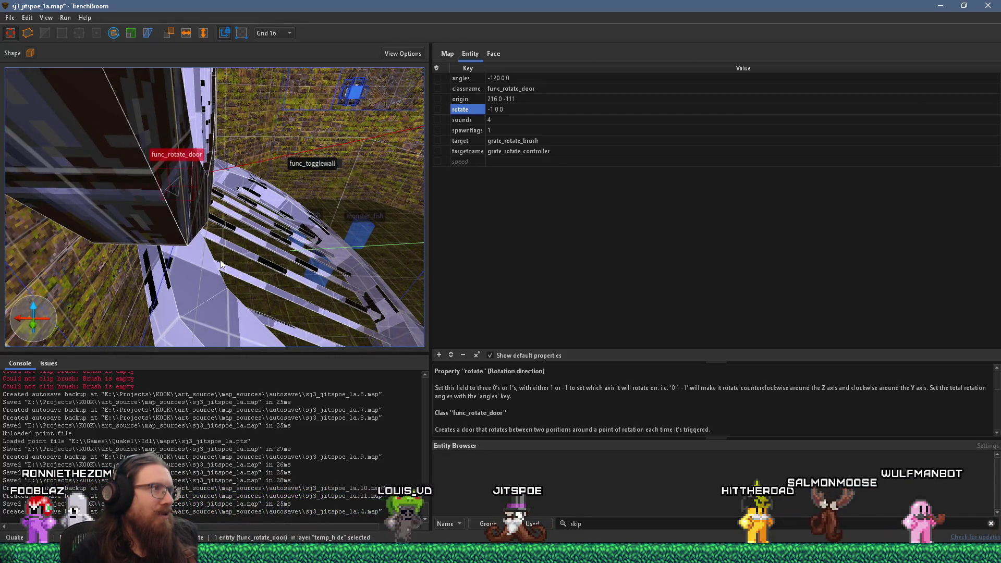
left_click_drag(221, 264, 123, 250)
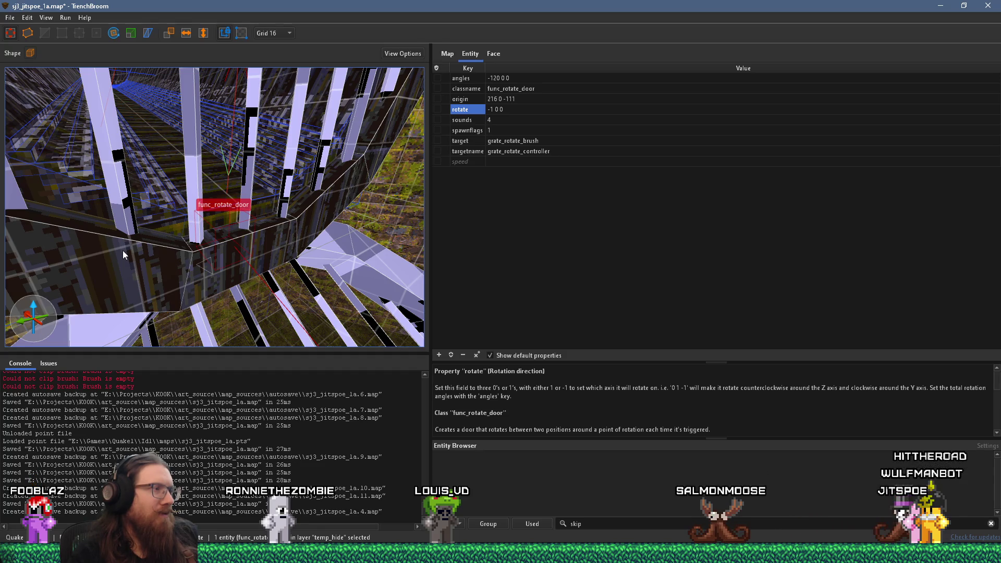
mouse_move(123, 250)
left_mouse_down()
mouse_move(158, 251)
mouse_move(135, 260)
mouse_move(208, 231)
mouse_move(217, 339)
mouse_move(219, 327)
left_mouse_up()
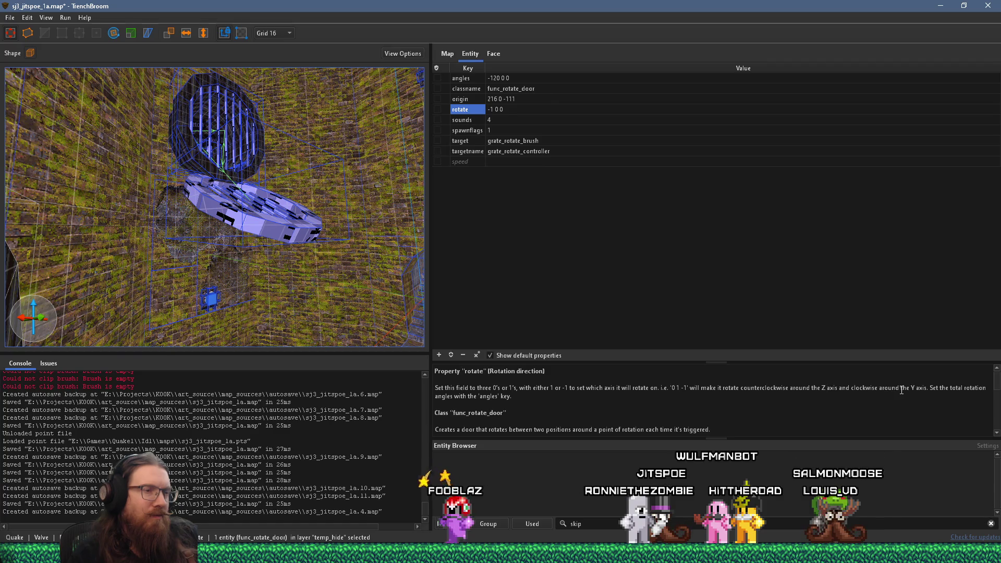
scroll(901, 390, "down", 5)
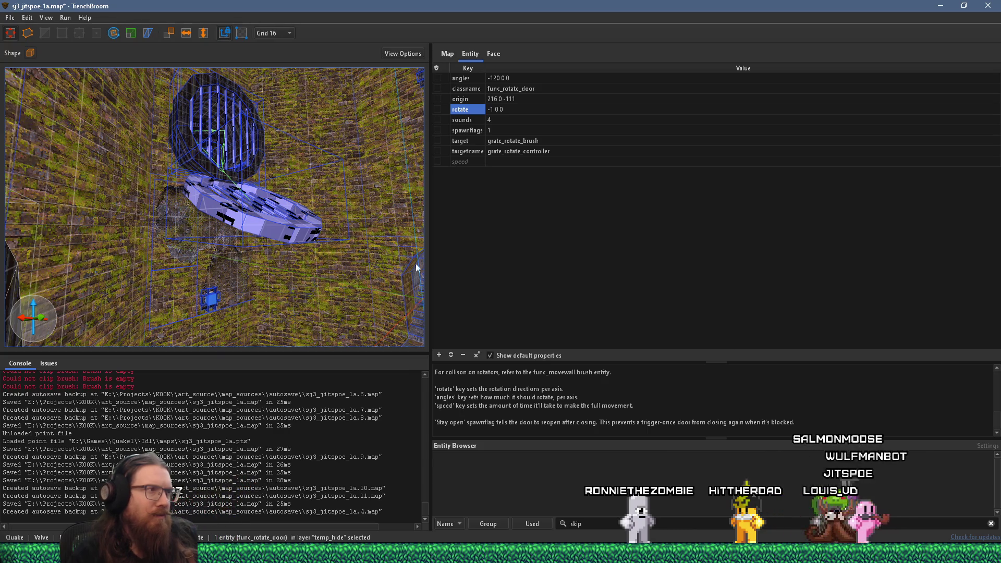
scroll(303, 256, "down", 5)
mouse_move(219, 312)
left_mouse_down()
mouse_move(298, 242)
mouse_move(233, 307)
mouse_move(284, 276)
mouse_move(321, 275)
mouse_move(319, 297)
mouse_move(295, 321)
mouse_move(221, 326)
mouse_move(259, 306)
left_mouse_up()
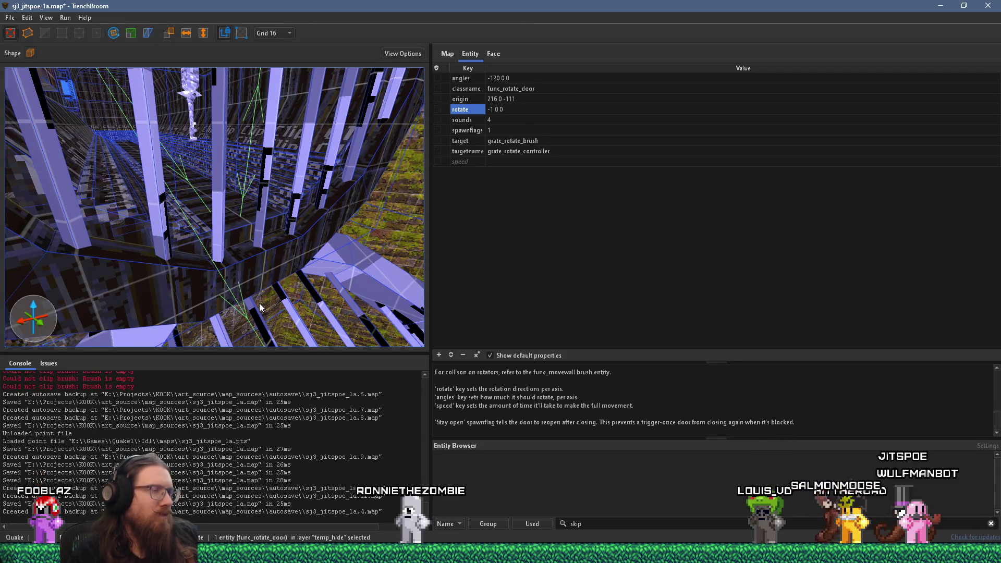
mouse_move(255, 279)
left_mouse_down()
mouse_move(245, 336)
mouse_move(275, 342)
mouse_move(262, 251)
mouse_move(317, 245)
mouse_move(305, 281)
mouse_move(289, 280)
mouse_move(267, 249)
left_mouse_up()
- Select the grate's rotating entities and set their rotate value to 0 0 -1
key("Escape")
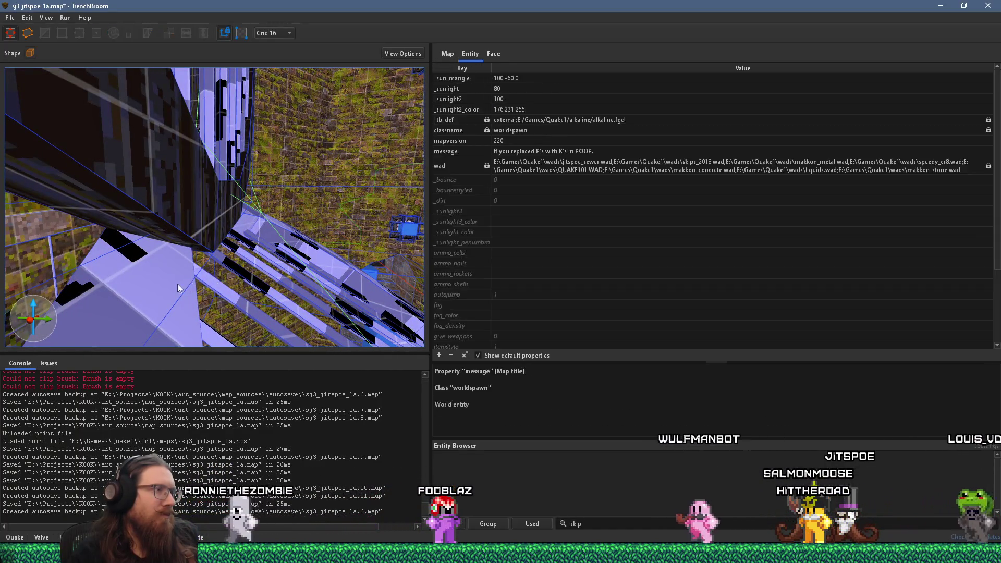
left_click(167, 288)
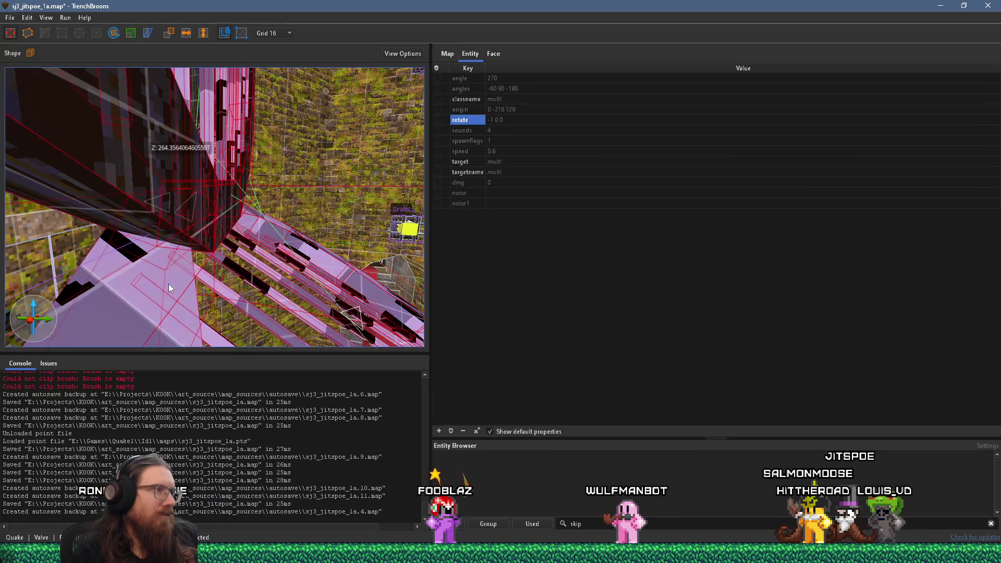
scroll(168, 282, "up", 5)
mouse_move(167, 283)
left_mouse_down()
mouse_move(218, 284)
mouse_move(239, 267)
mouse_move(245, 279)
mouse_move(242, 268)
mouse_move(289, 238)
mouse_move(178, 257)
mouse_move(239, 252)
left_mouse_up()
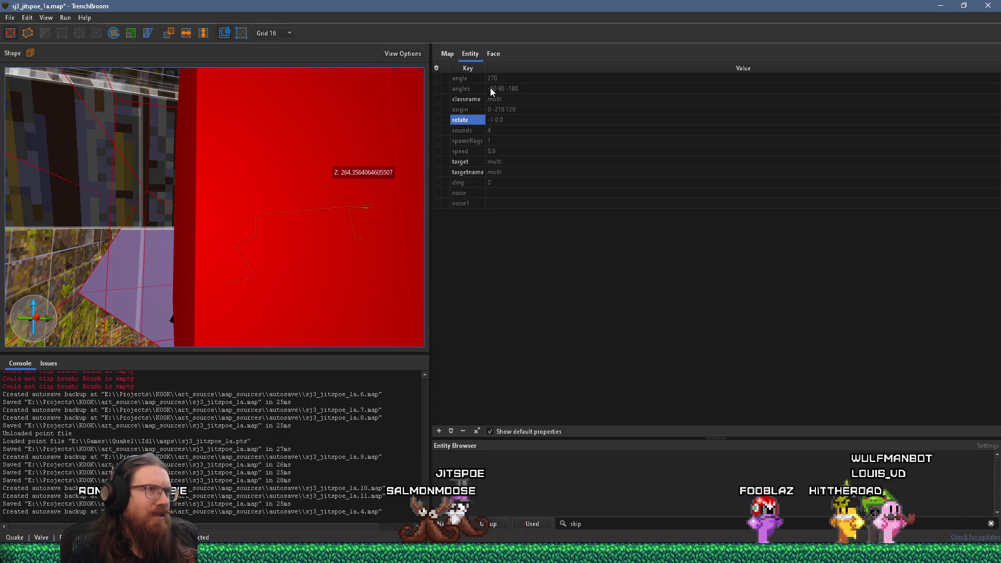
double_click(515, 121)
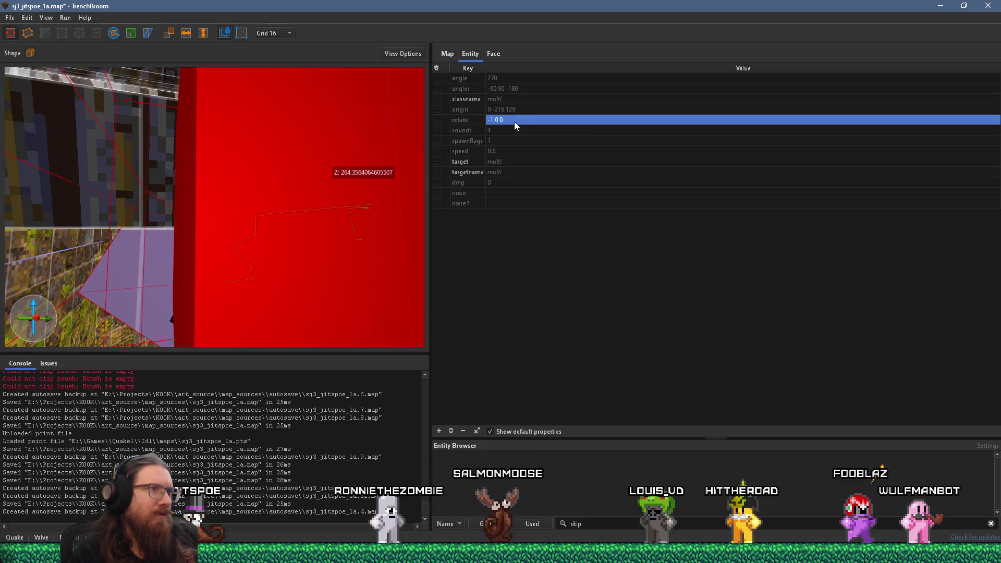
left_click(514, 121)
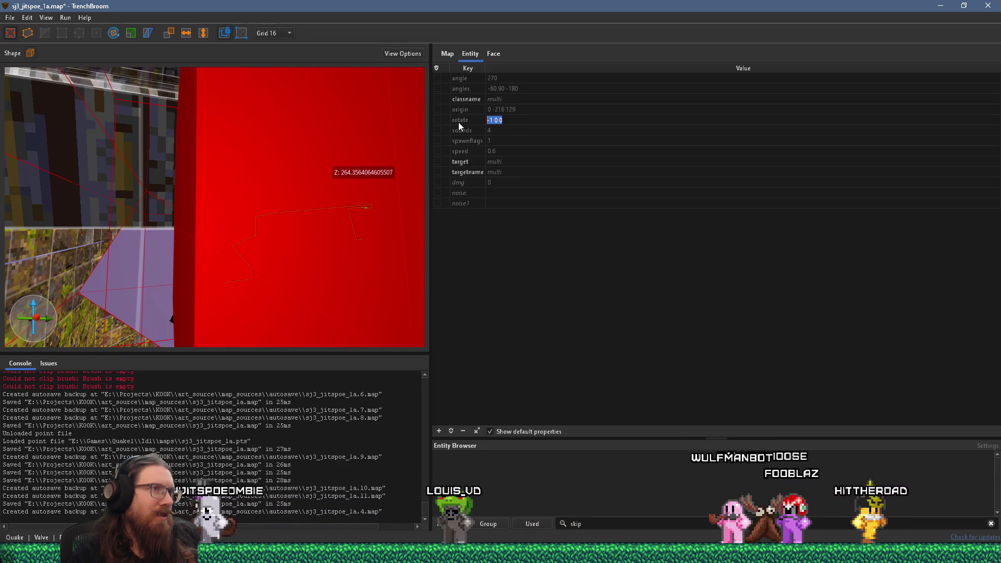
type("0 0 -1")
key("Return")
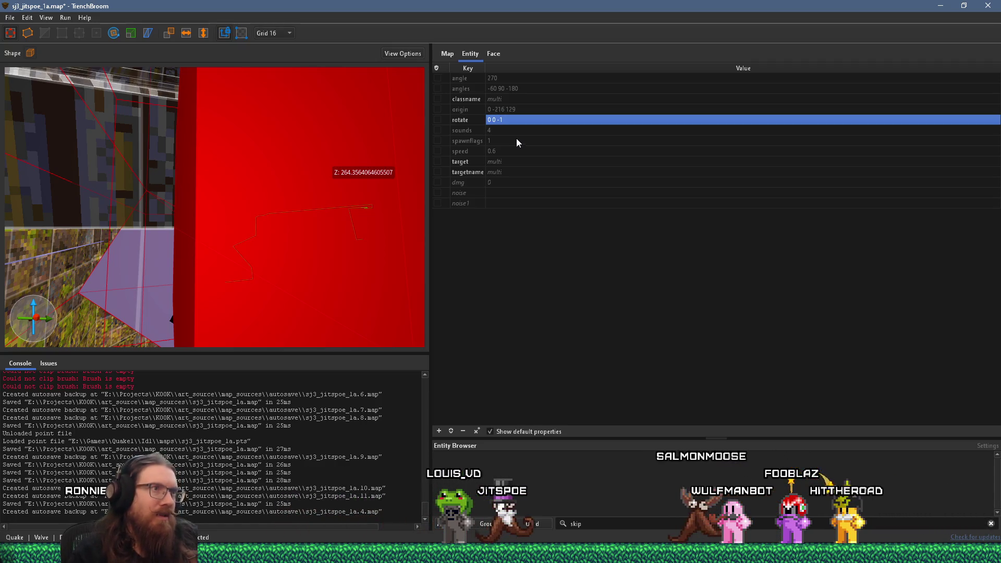
- Change the angles value from -60 90 -180 to -120, then deselect
double_click(518, 88)
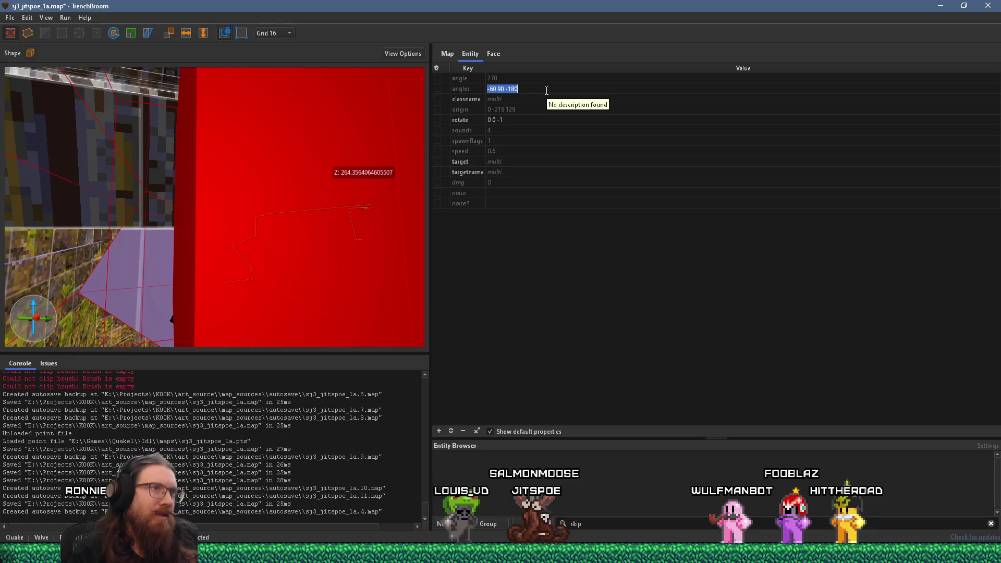
key("Left")
key("shift+Left")
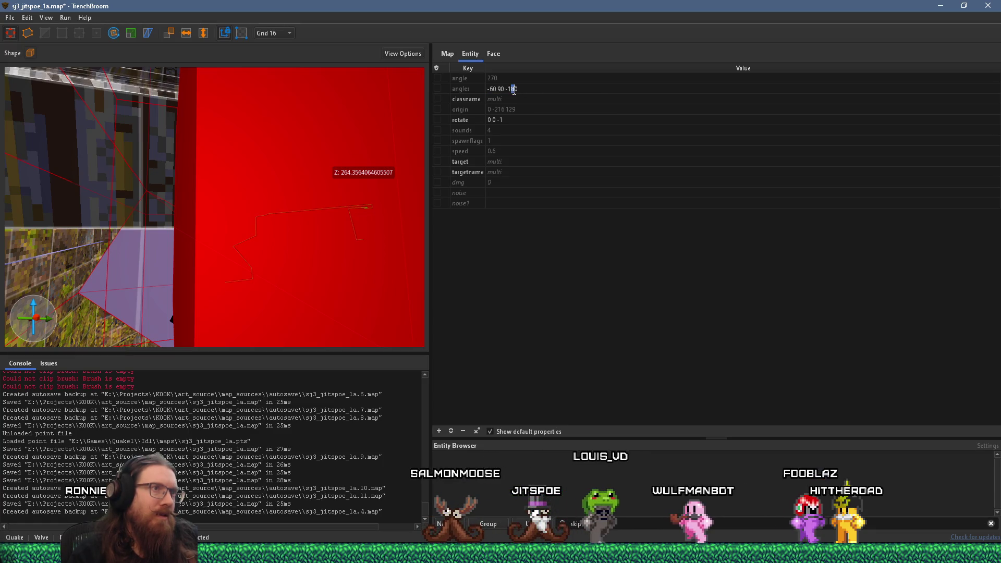
type("2")
key("Home")
key("shift+ctrl+Right")
key("shift+ctrl+Right")
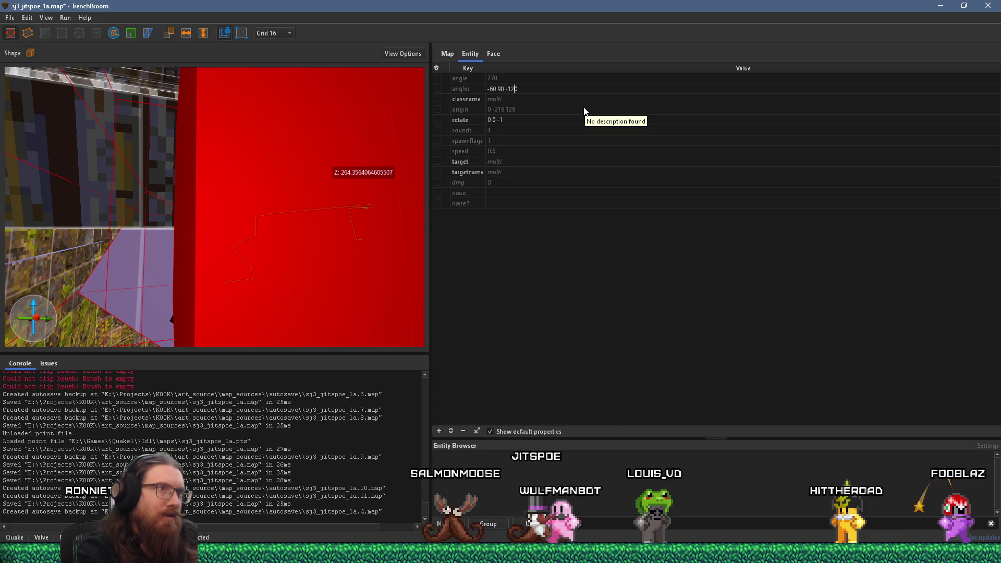
key("Delete")
key("Return")
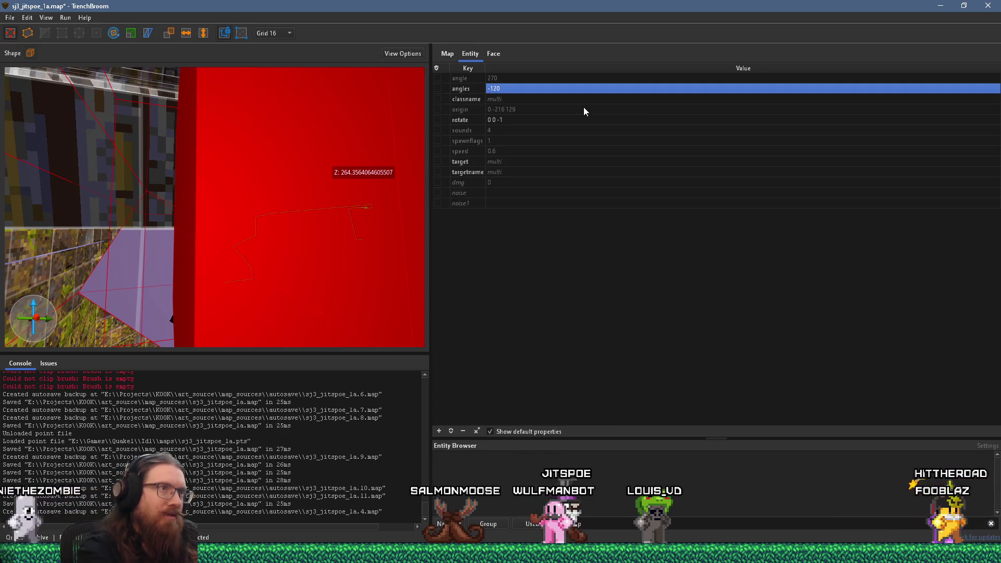
mouse_move(301, 180)
left_mouse_down()
mouse_move(281, 179)
mouse_move(219, 229)
mouse_move(236, 233)
mouse_move(219, 246)
left_mouse_up()
key("Escape")
- Save the map
left_click(10, 17)
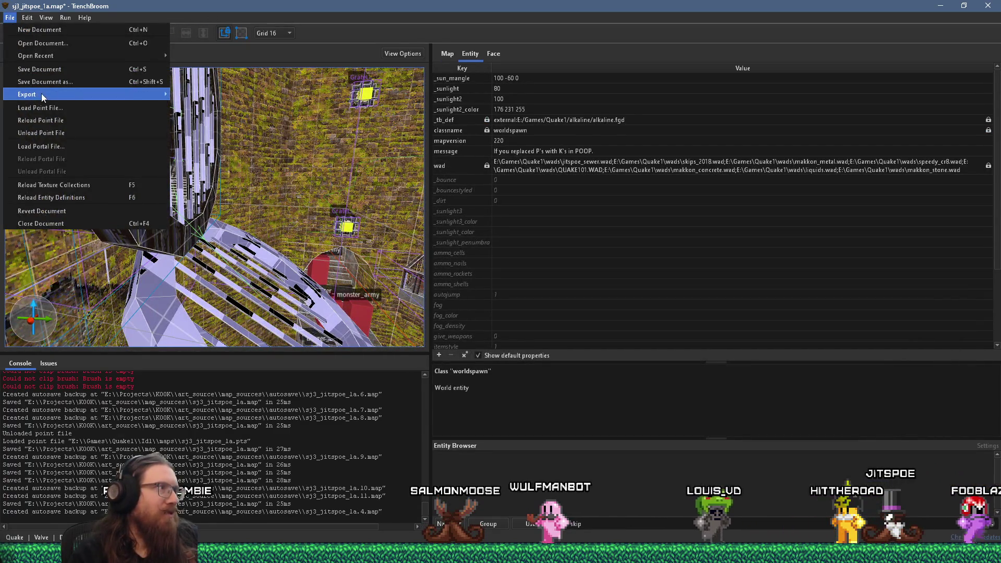
mouse_move(42, 92)
left_click(47, 70)
- Convert the tunnel's fence brush from func_detail_fence into a func_wall
mouse_move(198, 228)
left_mouse_down()
mouse_move(261, 291)
mouse_move(120, 271)
mouse_move(147, 248)
mouse_move(114, 242)
mouse_move(189, 205)
left_mouse_up()
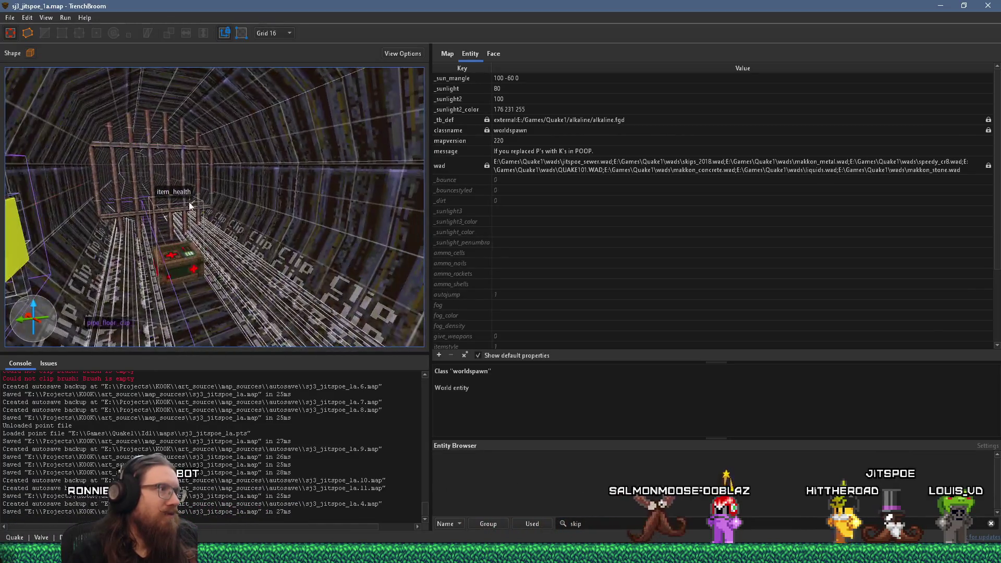
left_click(164, 165)
right_click(164, 166)
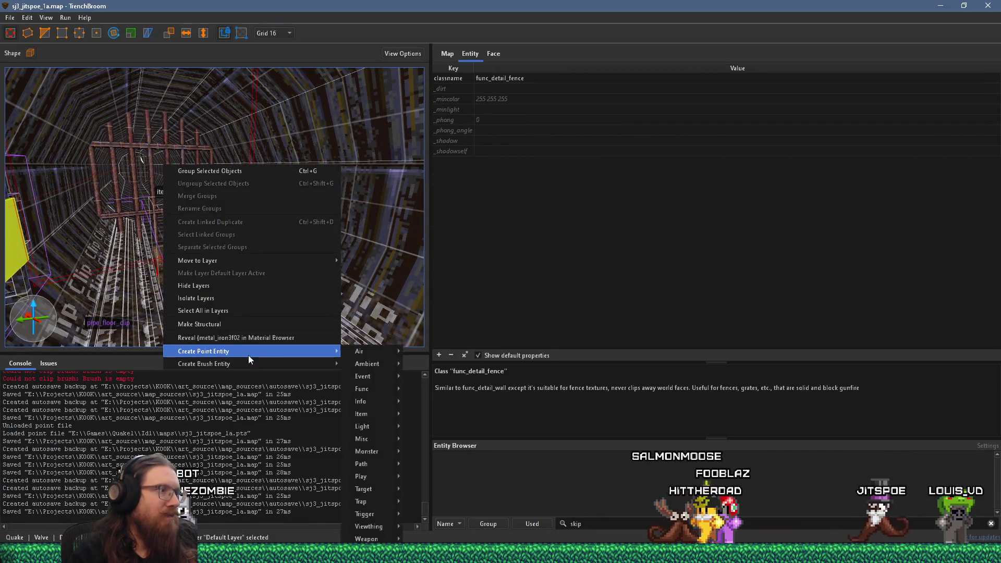
mouse_move(249, 360)
mouse_move(372, 361)
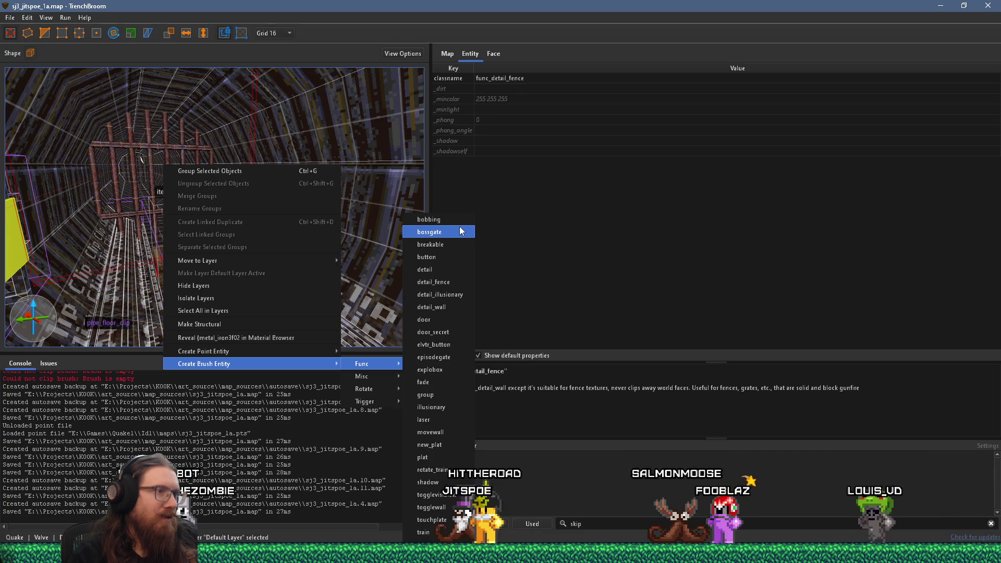
left_click(437, 531)
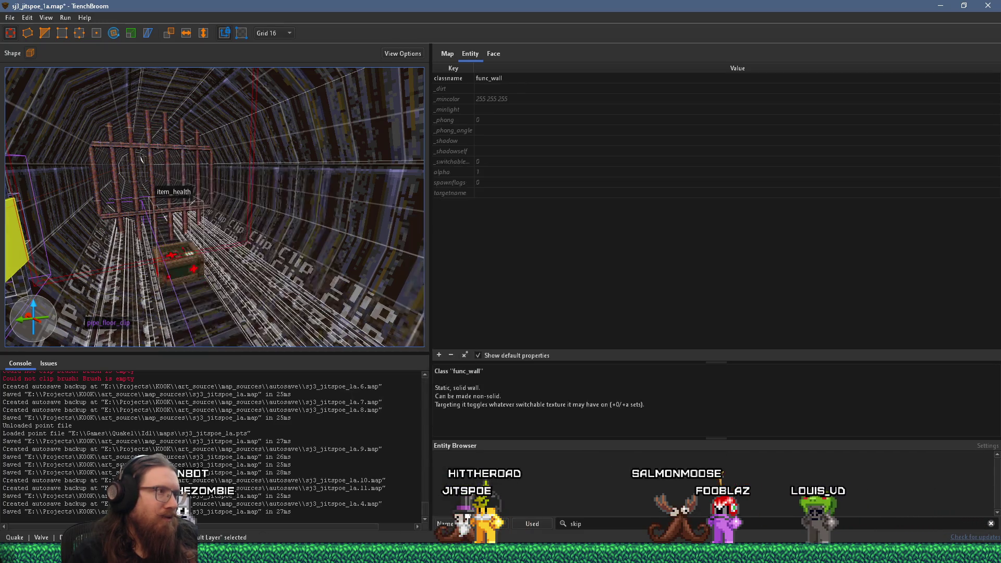
left_click_drag(239, 302, 174, 154)
- Place a trial clip point on the right tunnel wall, cancel clipping, and save the map
left_click(46, 34)
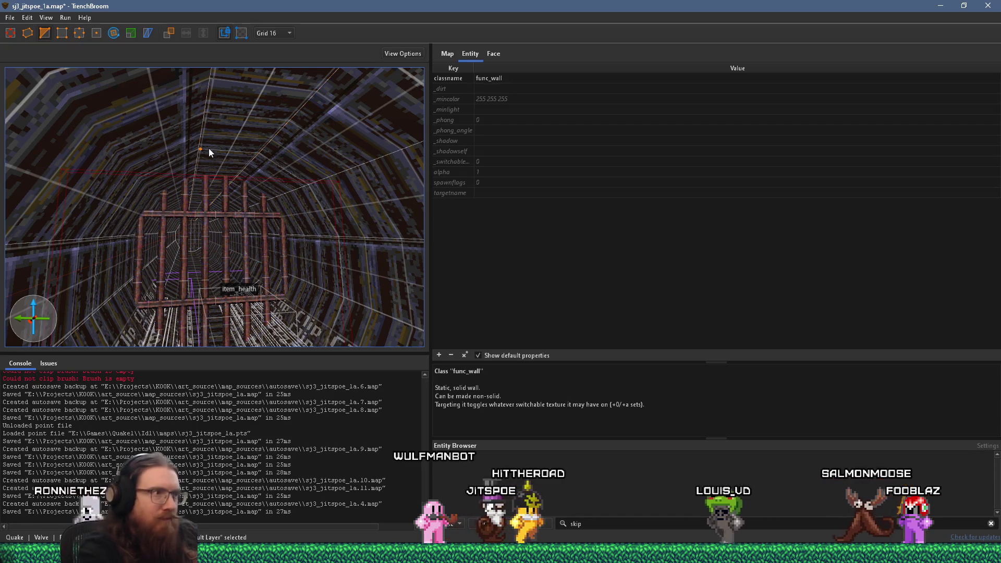
left_click(361, 268)
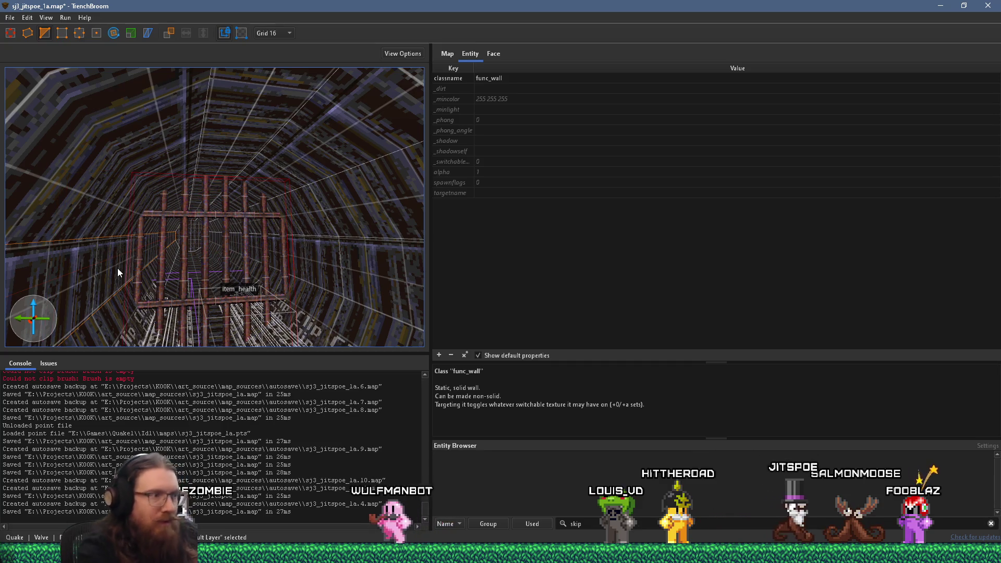
scroll(221, 256, "up", 5)
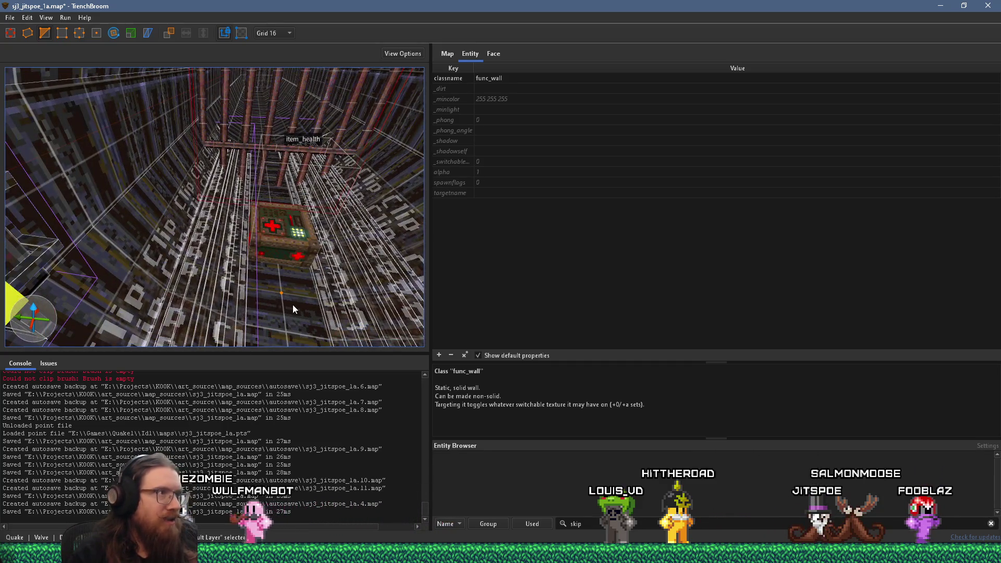
key("Escape")
key("ctrl+s")
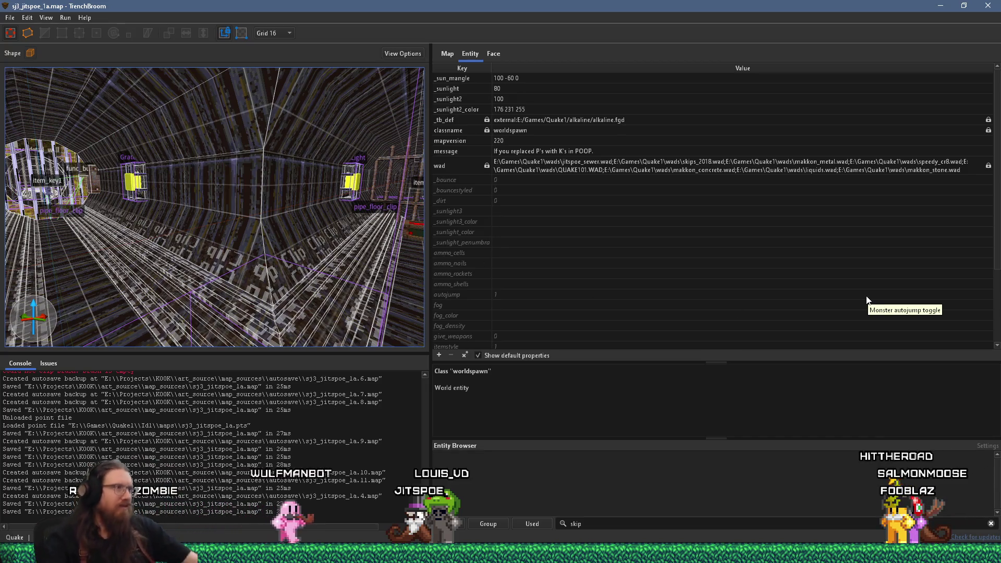
- Save the map, compile it with the alkaline dev profile, and bring Firefox to the front
left_click(10, 18)
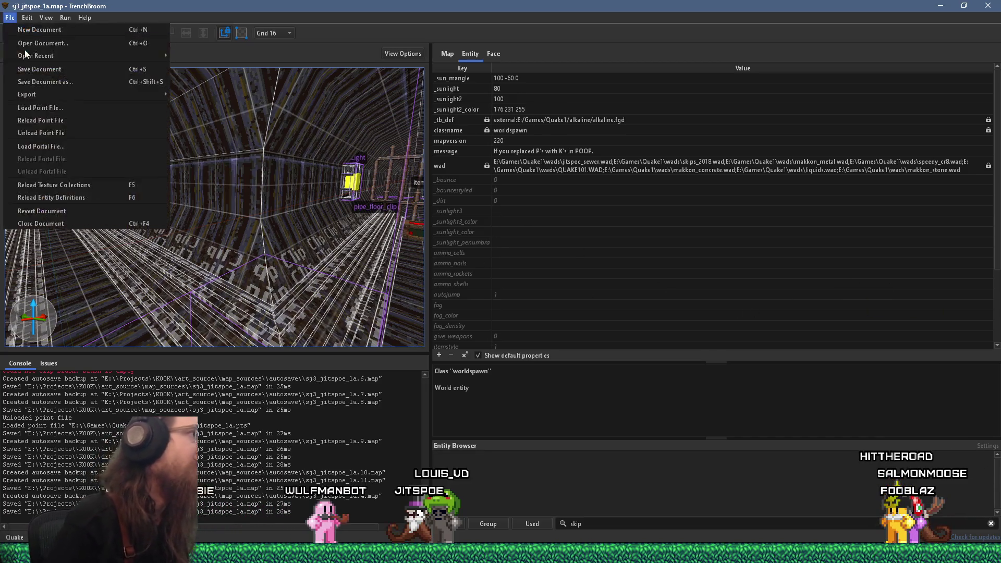
left_click(35, 72)
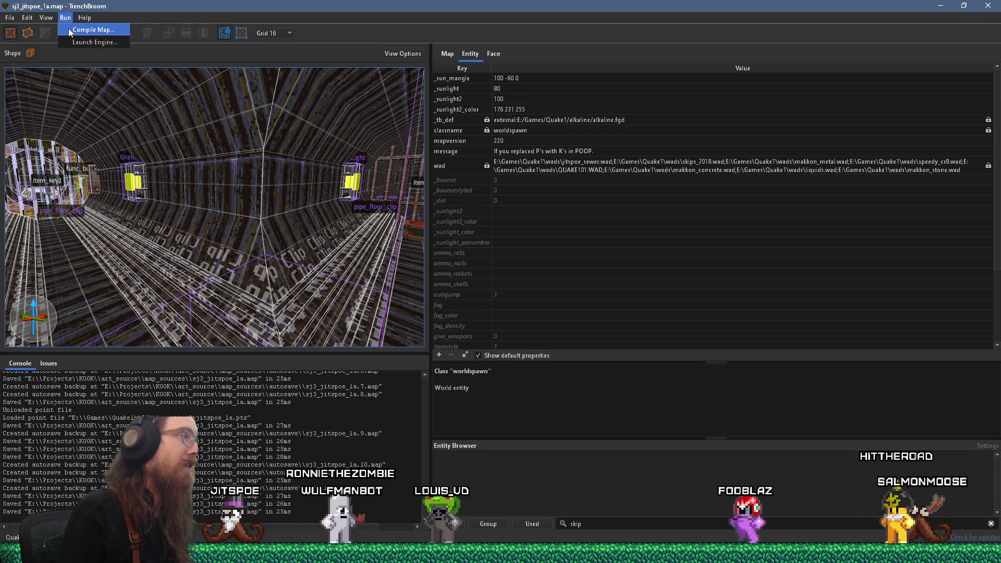
left_click(67, 28)
left_click(823, 501)
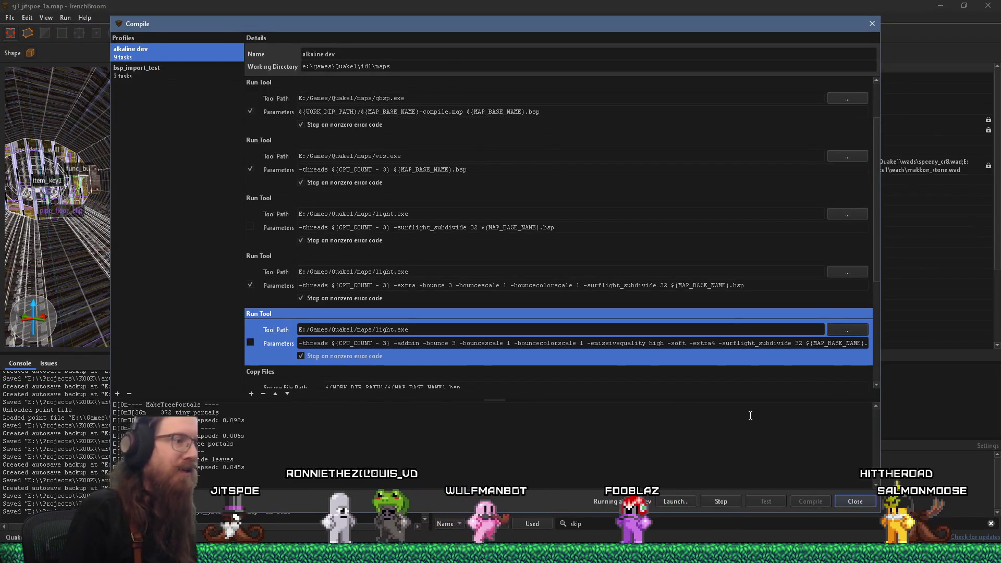
left_click(938, 553)
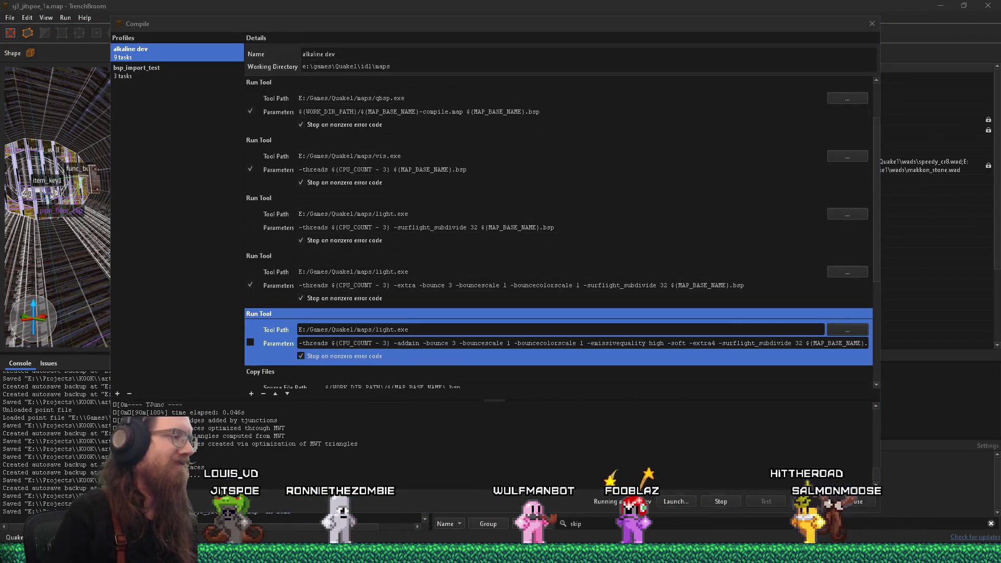
left_click(947, 523)
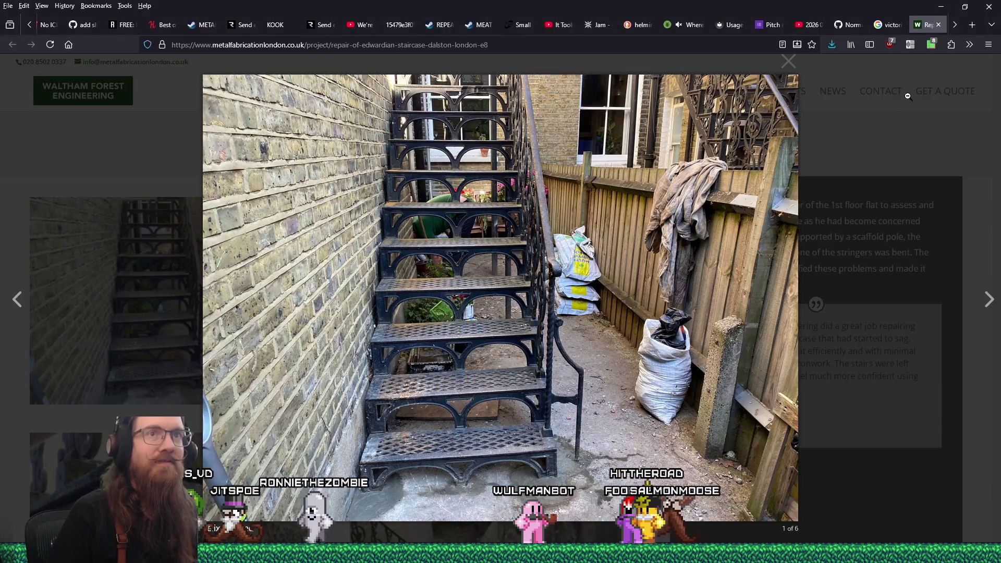
left_click(972, 25)
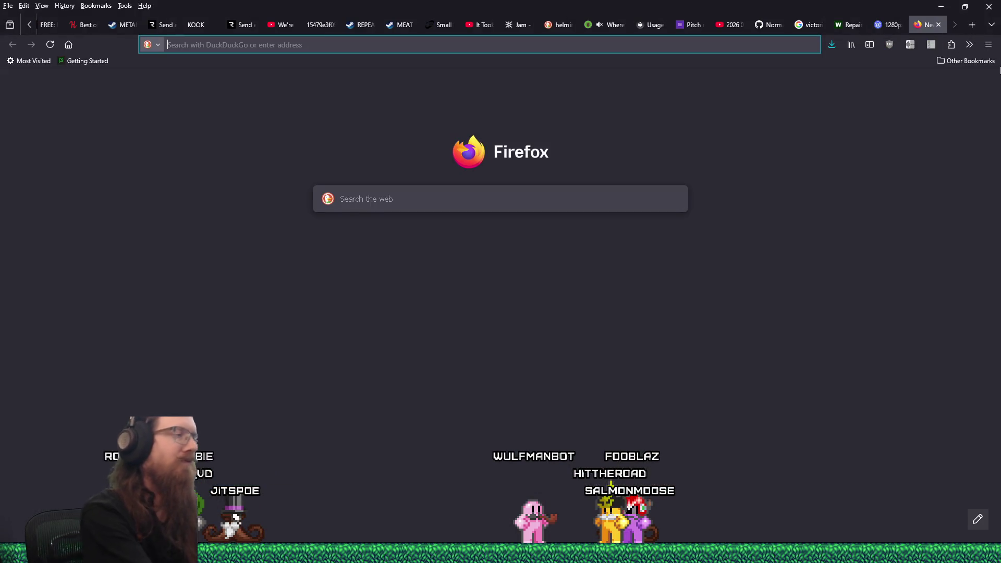
type("twitch.tv/")
key("Return")
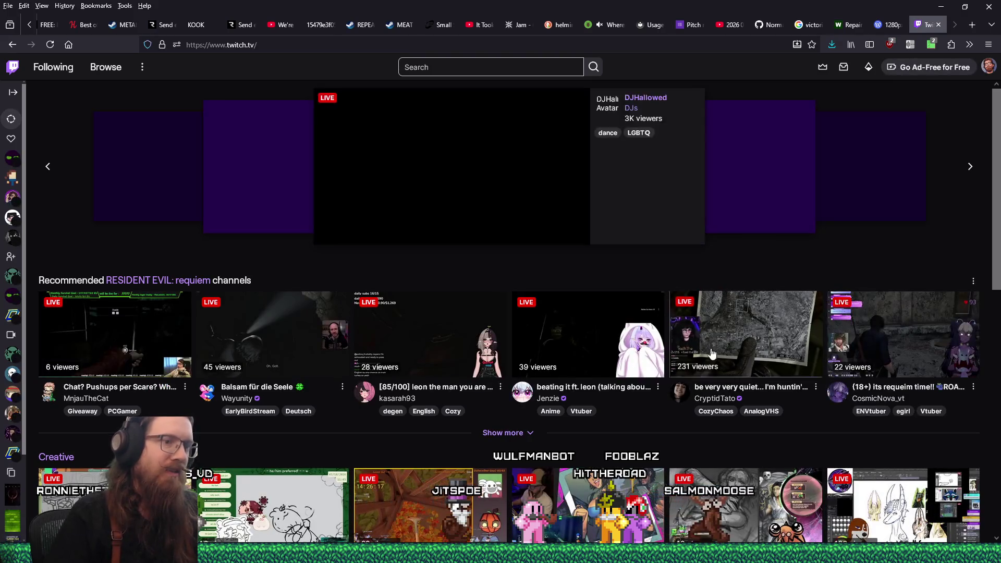
scroll(678, 359, "down", 10)
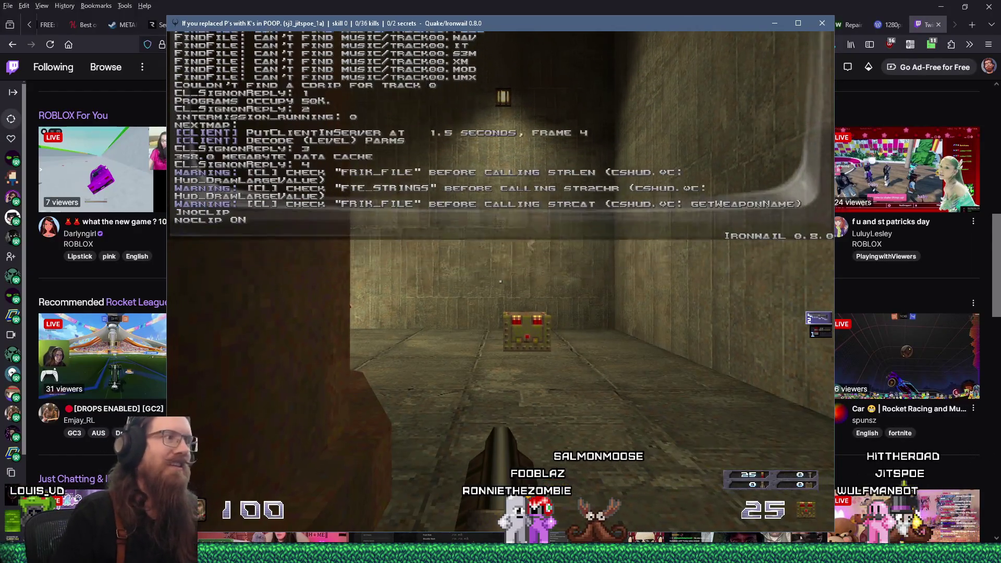
- Fly through the map with noclip and notarget to grab the silver keycard, then reopen the console
key("w")
key("w")
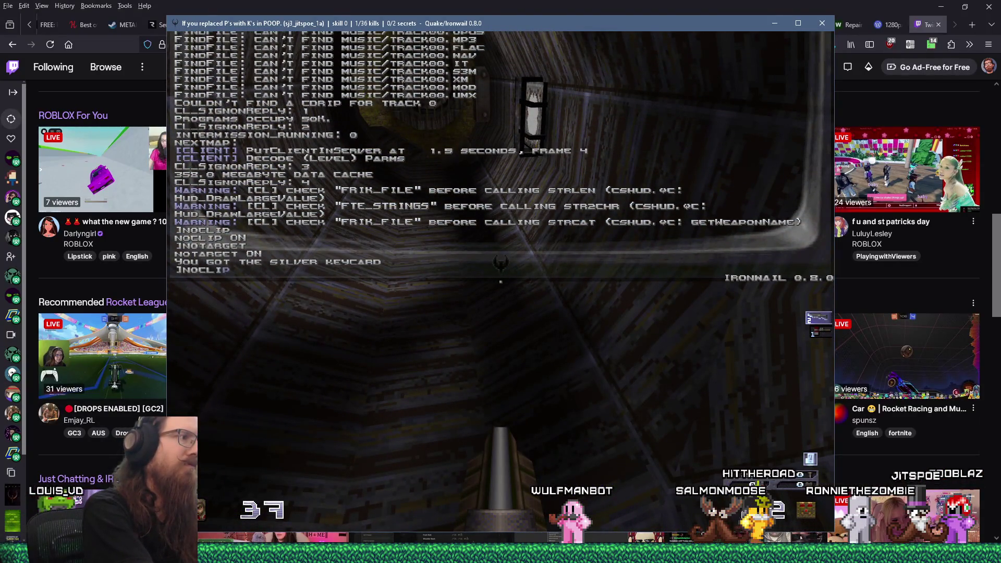
key("grave")
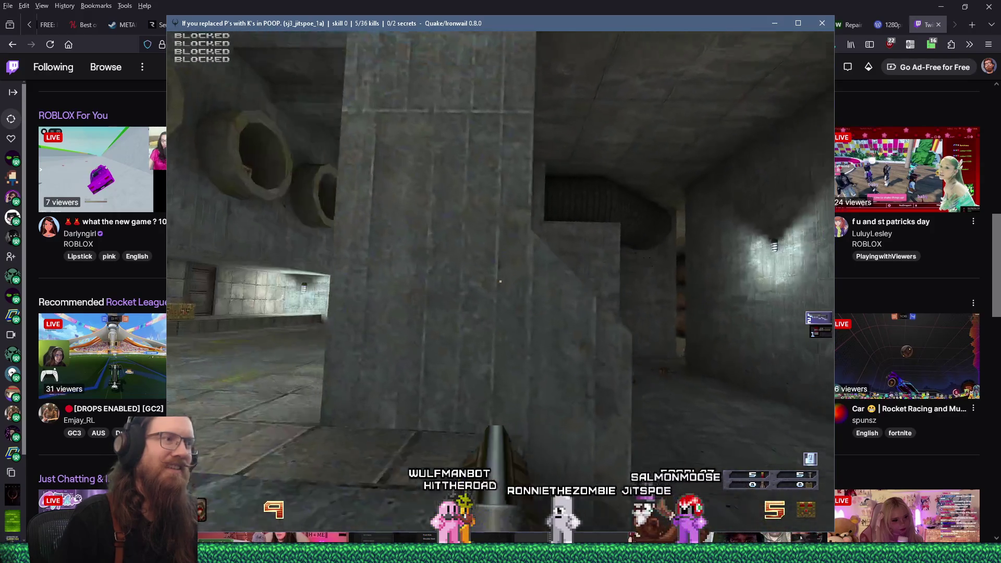
- Confirm the quit command in the console to close Ironwail after the playtest
key("Return")
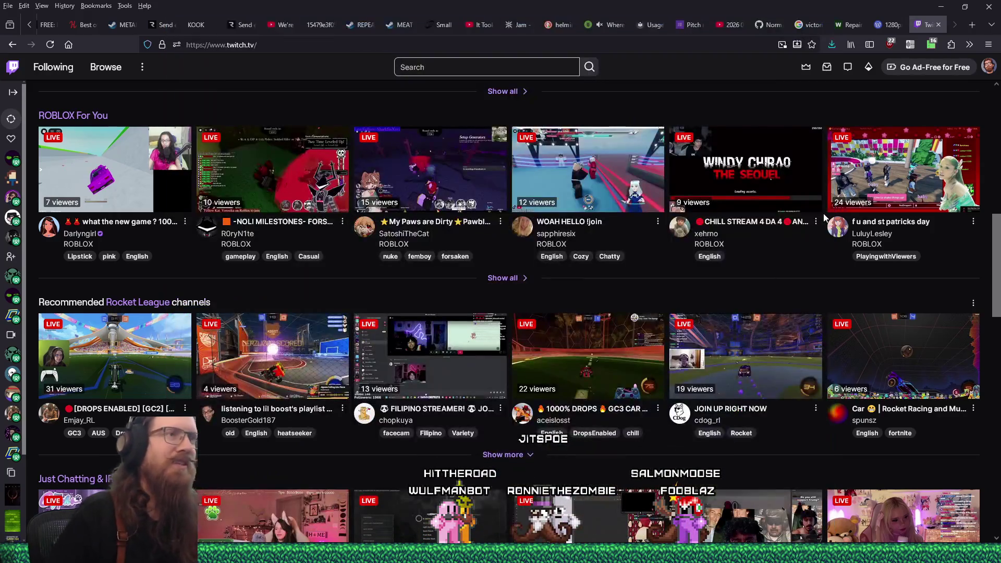
- Return to TrenchBroom, close the Compile window and zoom the camera toward the grate
key("alt+Tab")
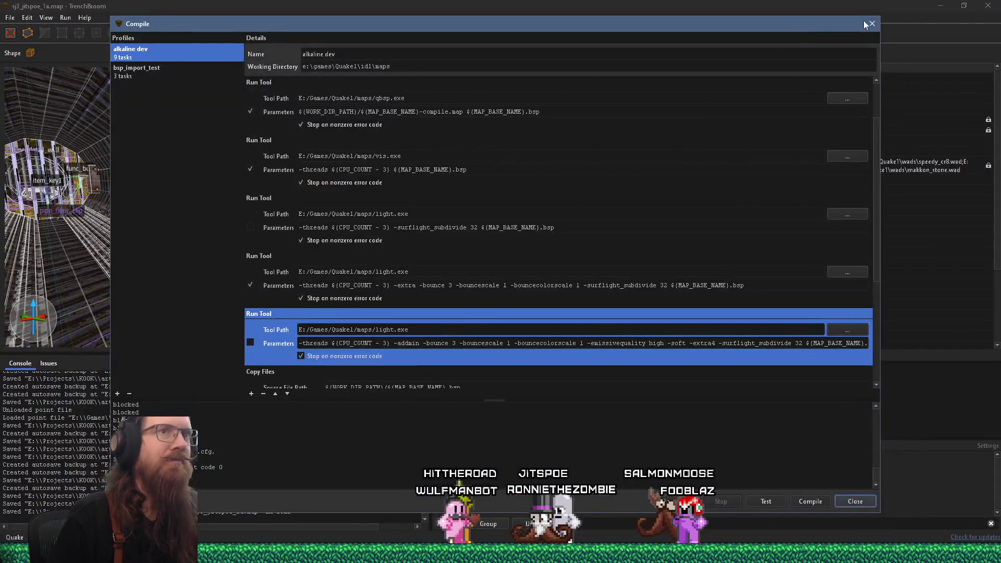
left_click(870, 24)
scroll(276, 206, "up", 5)
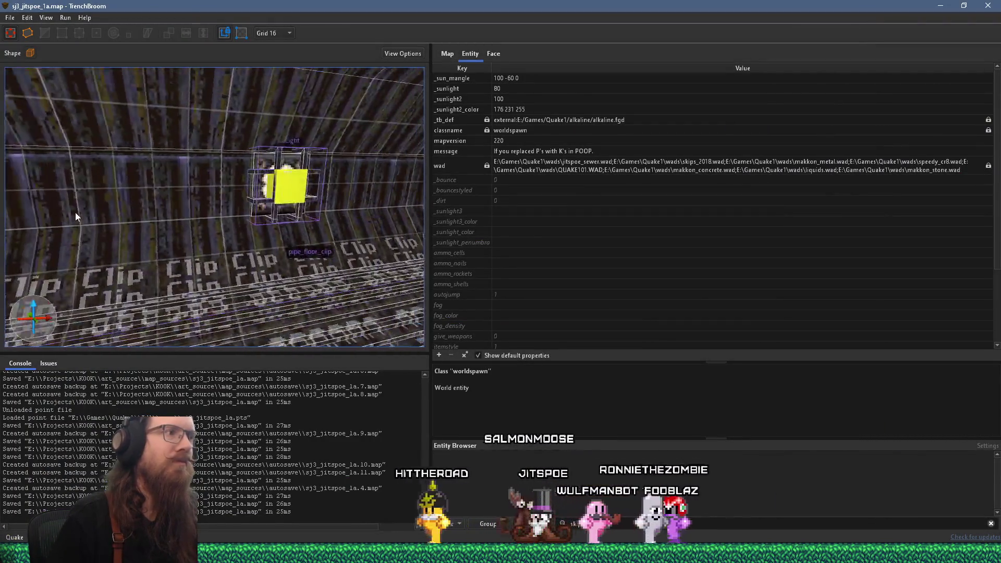
scroll(75, 213, "up", 10)
scroll(302, 183, "down", 10)
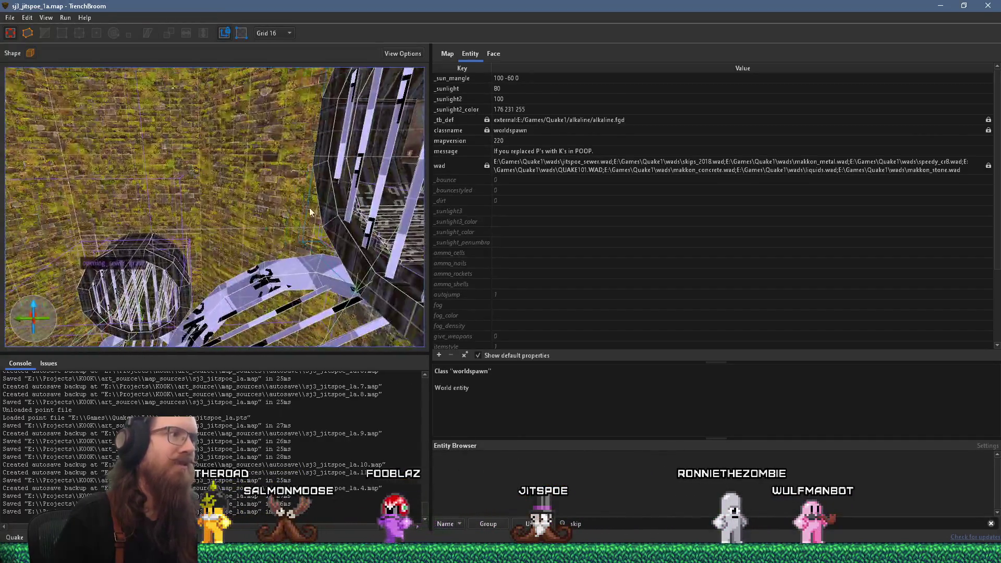
scroll(308, 207, "down", 8)
scroll(215, 204, "down", 10)
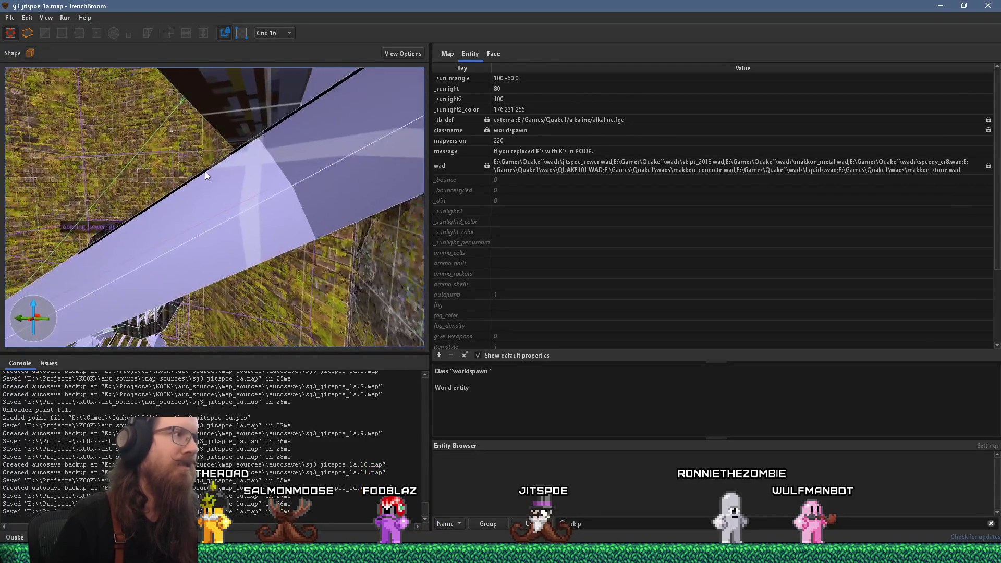
scroll(206, 175, "up", 6)
- Select the grate's func_rotate_door and inspect its spawnflags, showing Stay open
left_click(204, 180)
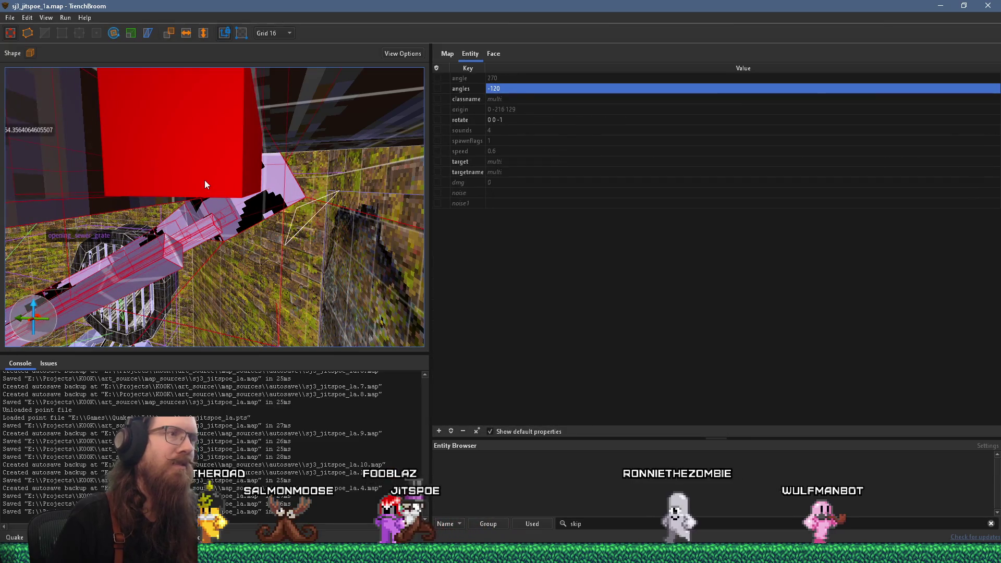
key("Escape")
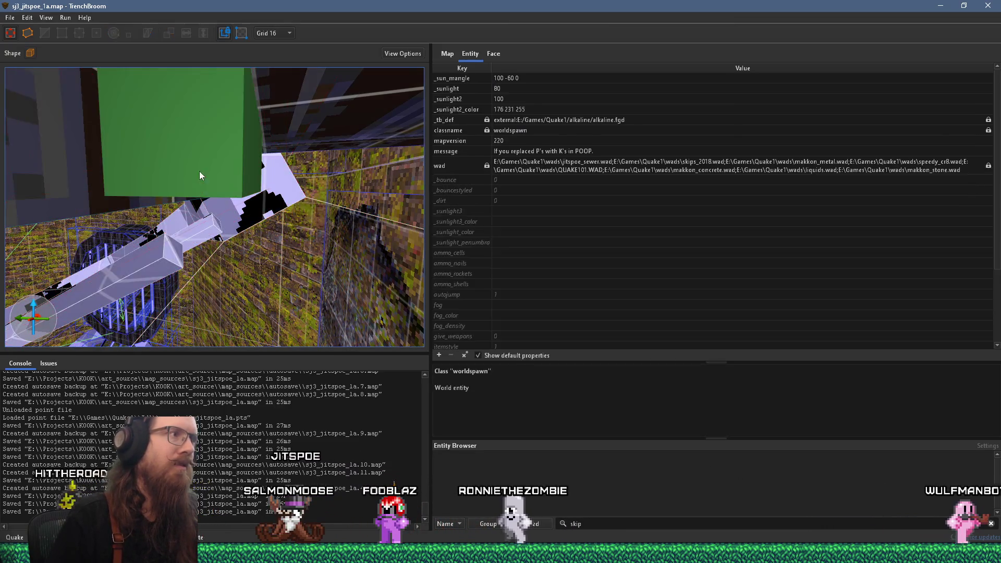
left_click(200, 172)
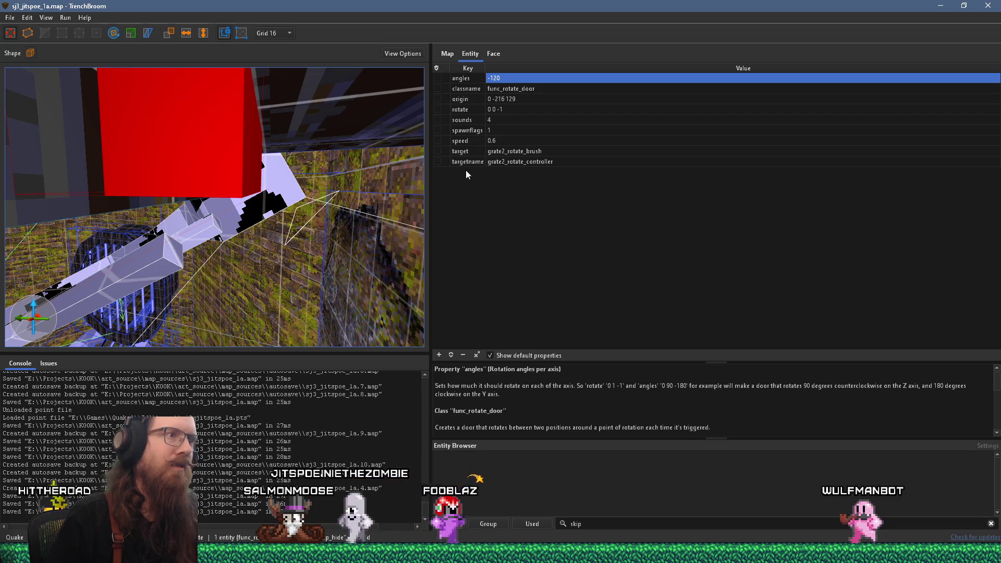
left_click(467, 131)
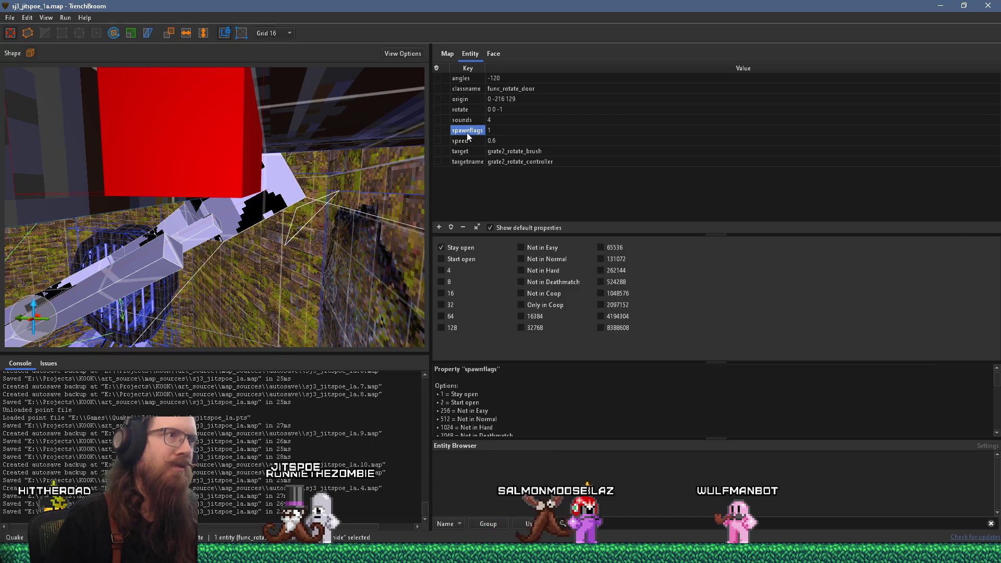
- Set the grate door's angles to 0 -120 0 and its rotate to 0 -1 0
double_click(509, 76)
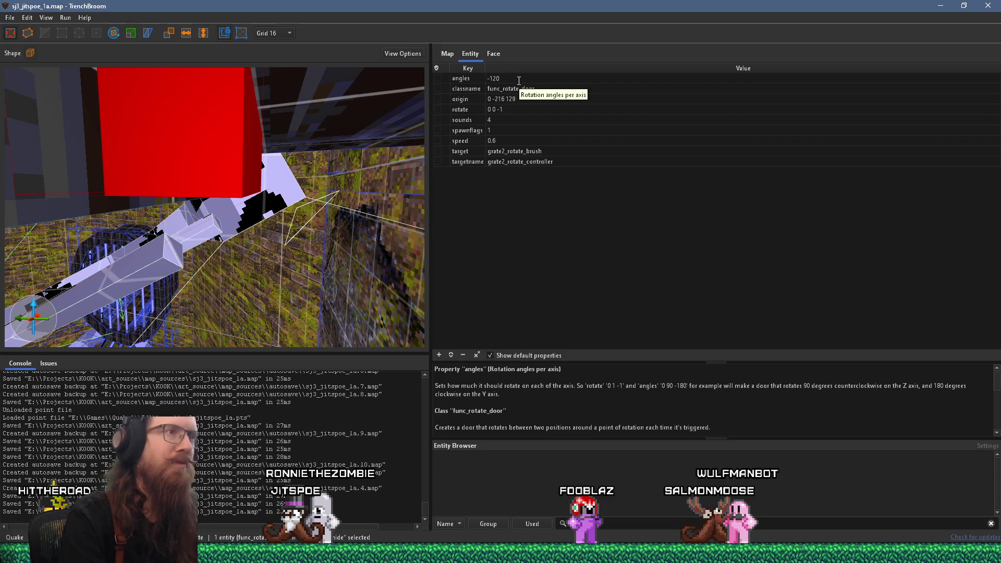
type("0 0")
key("BackSpace")
key("BackSpace")
key("End")
type("0")
left_click(495, 110)
left_click(495, 110)
type("0 -1 ")
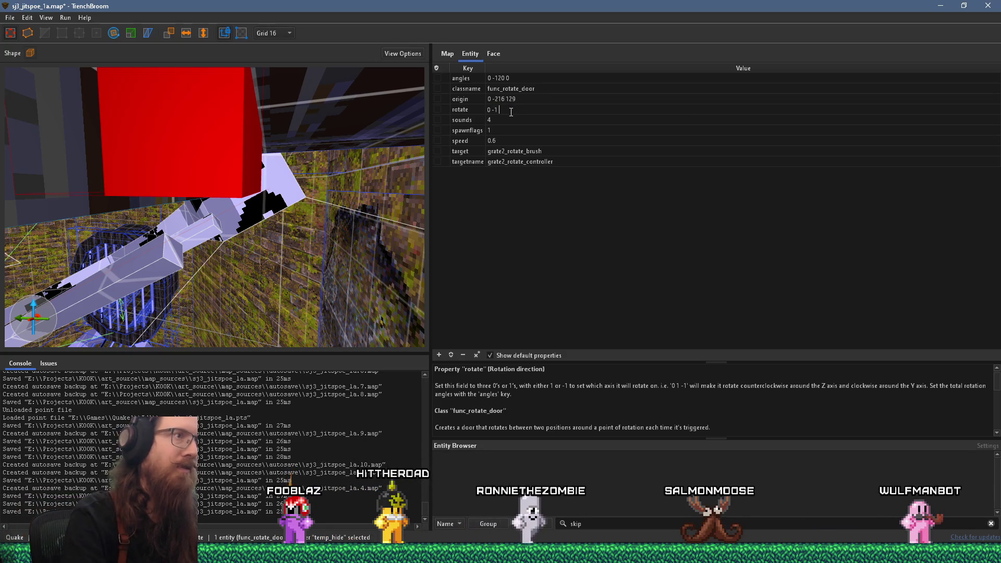
type("0")
key("Return")
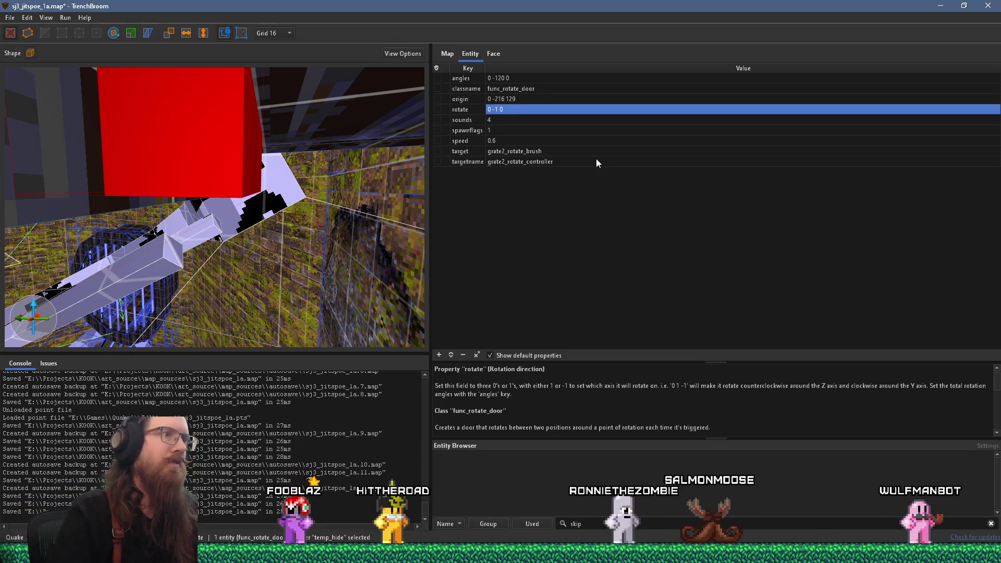
- Save the map and open the Compile Map dialog
key("ctrl+s")
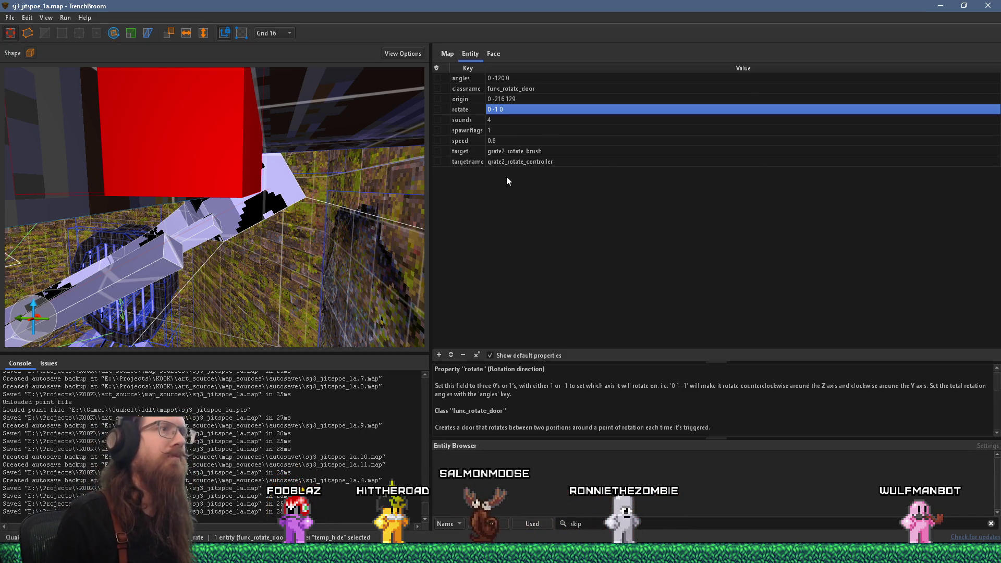
left_click(9, 18)
left_click(10, 17)
left_click(65, 18)
left_click(84, 29)
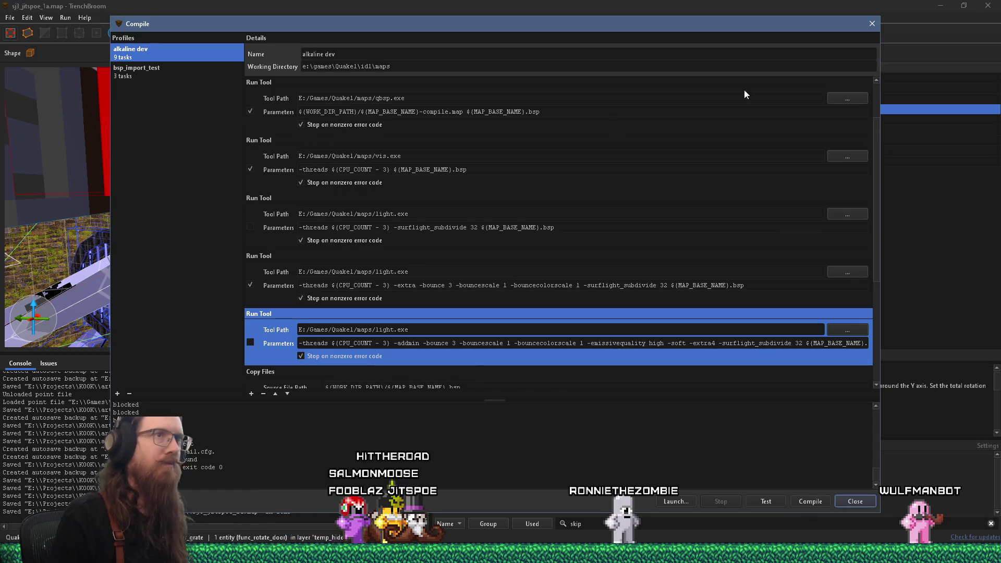
- Close the Compile dialog and place an info_player_start2 entity in the tunnel
left_click(872, 24)
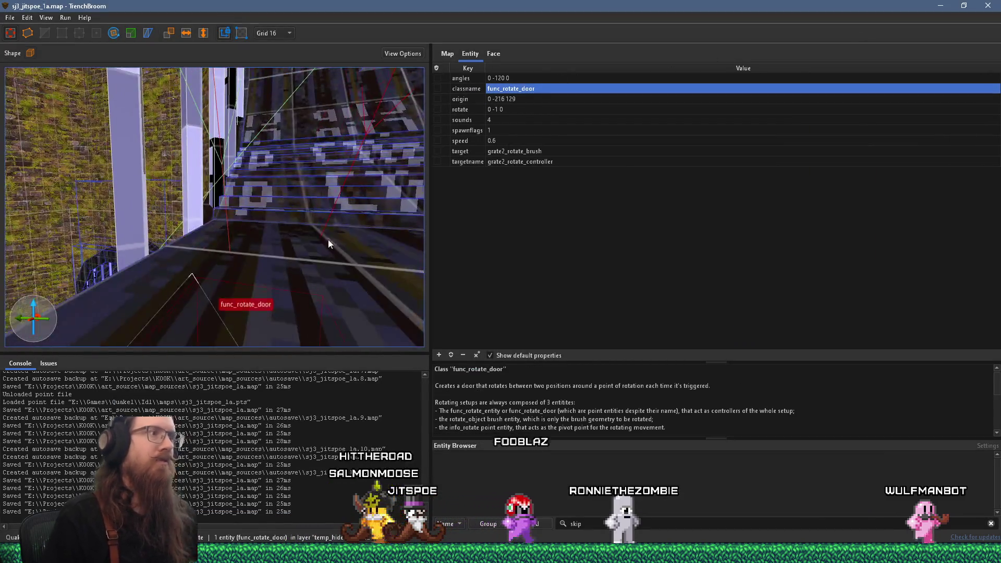
key("w")
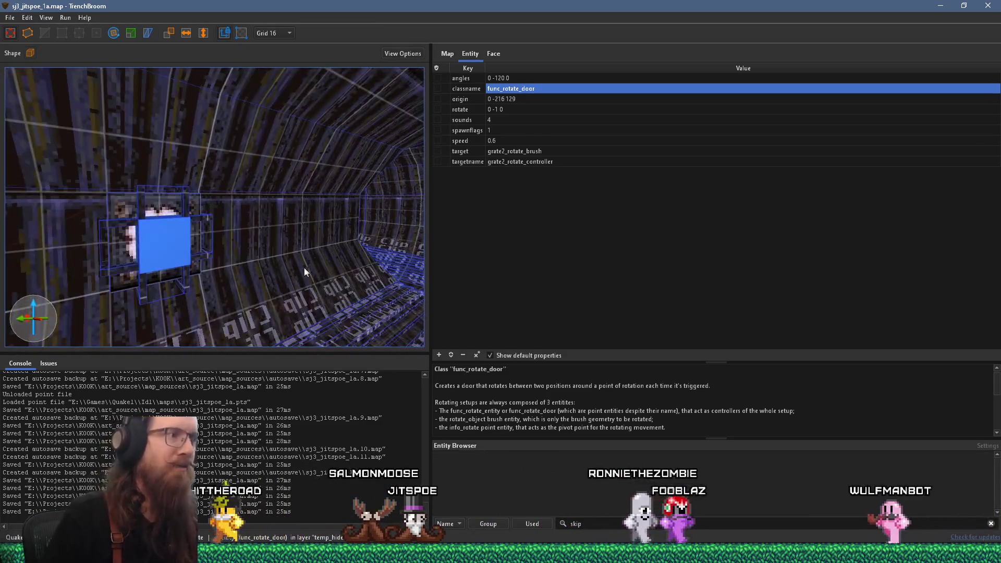
key("Escape")
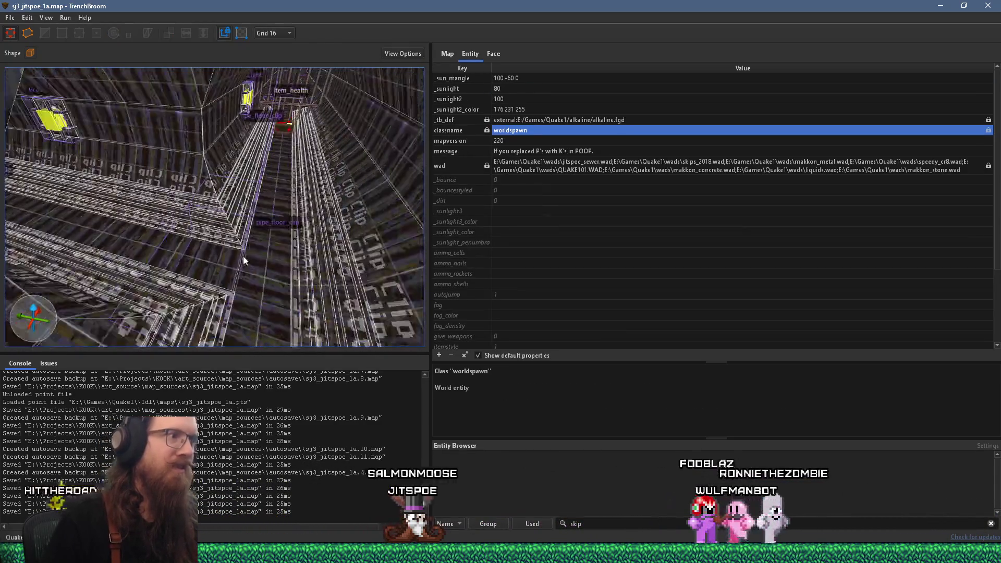
right_click(265, 302)
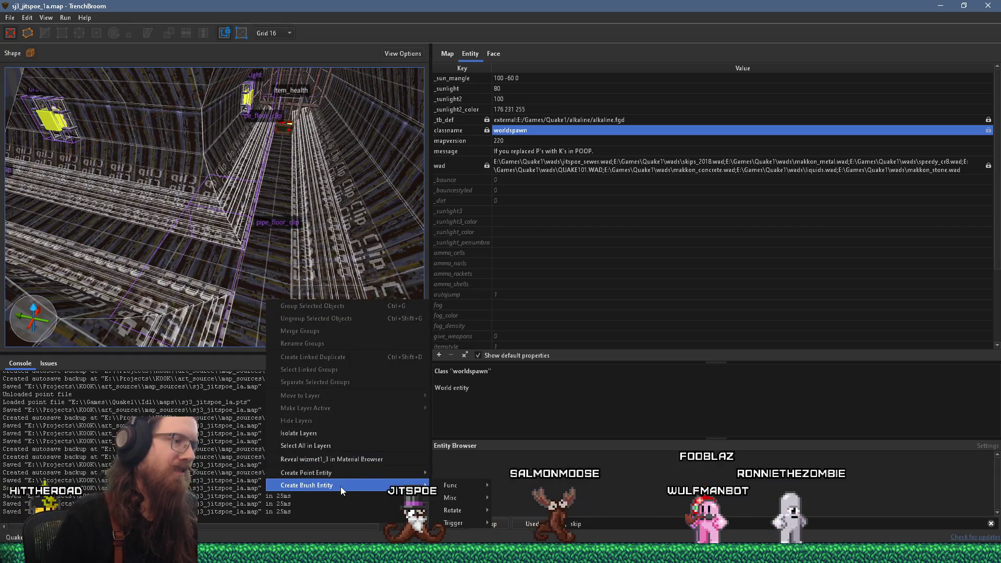
mouse_move(355, 475)
mouse_move(482, 399)
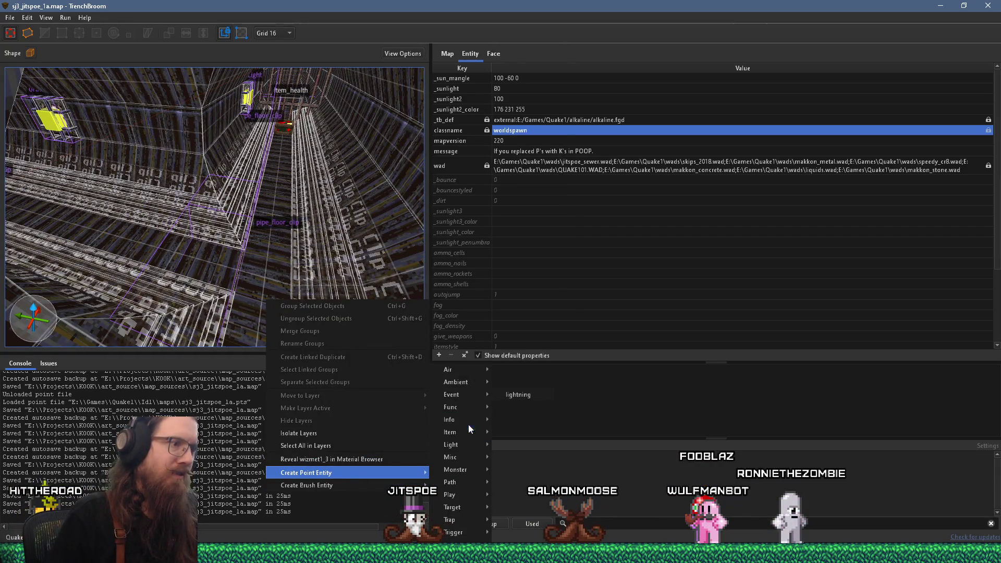
mouse_move(468, 423)
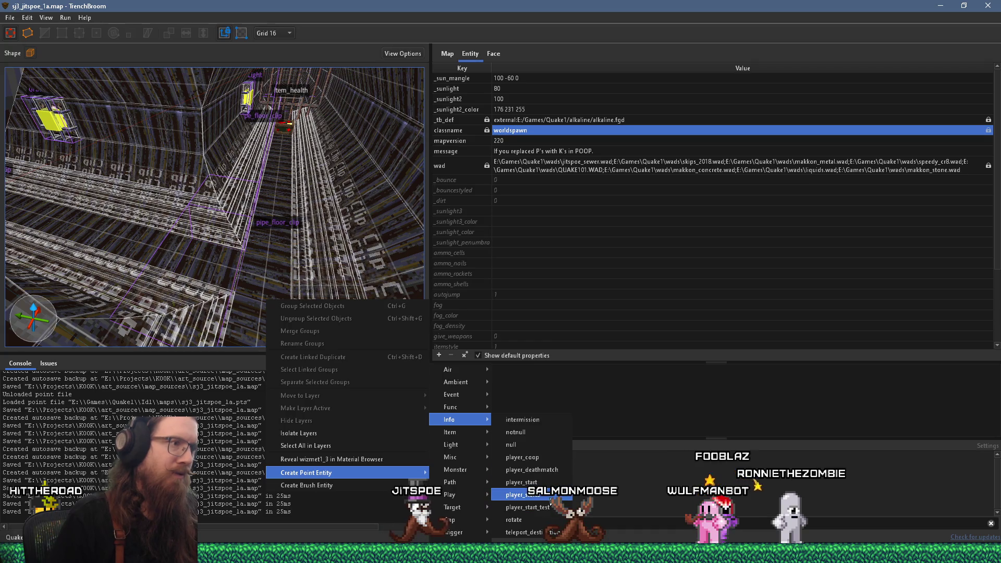
left_click(537, 495)
- Save the map, start the compile, and switch over to Firefox
left_click(10, 17)
left_click(26, 66)
left_click(65, 17)
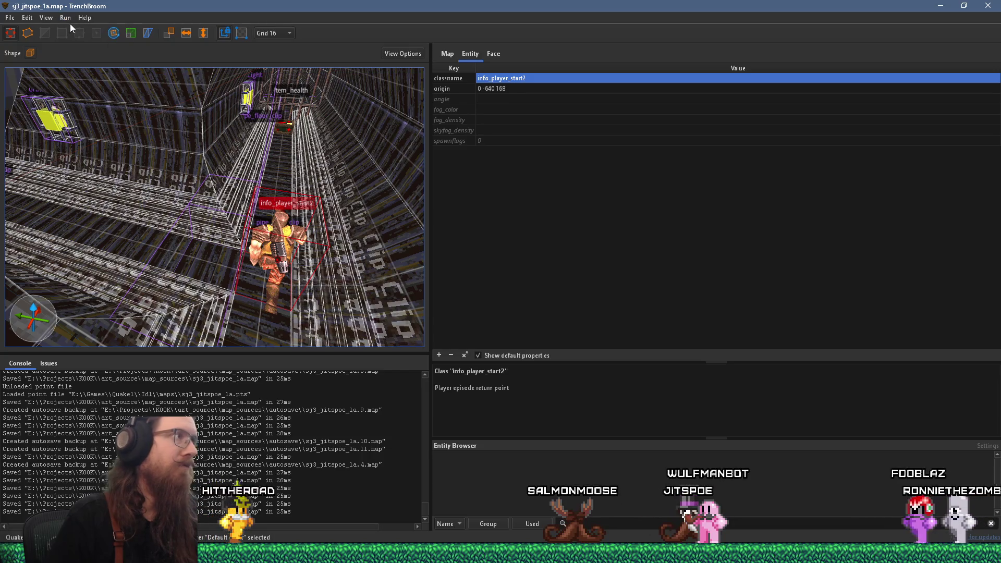
left_click(71, 32)
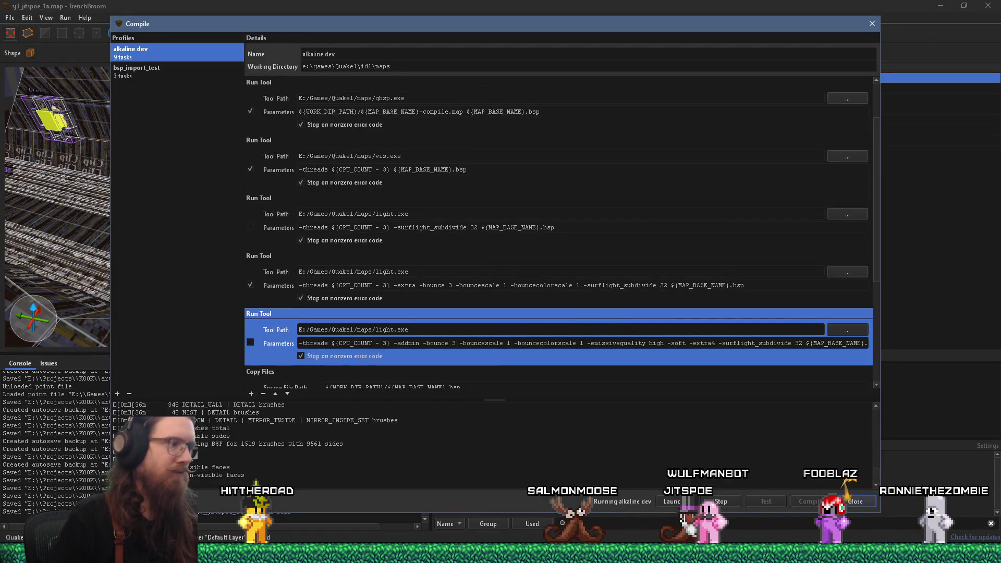
key("alt+Tab")
key("alt+Tab")
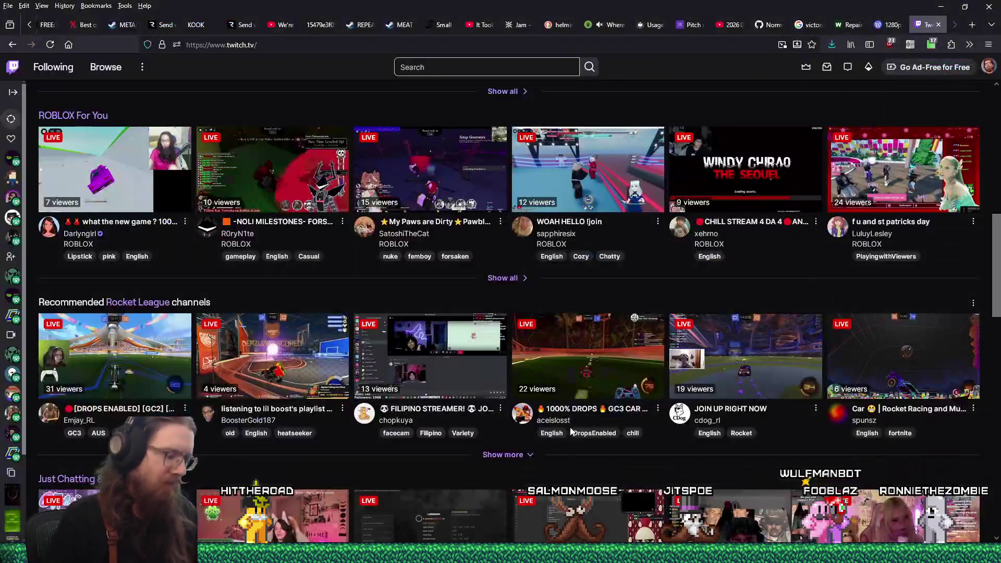
- Scroll through the Twitch home page and reload it with F5
scroll(560, 333, "down", 4)
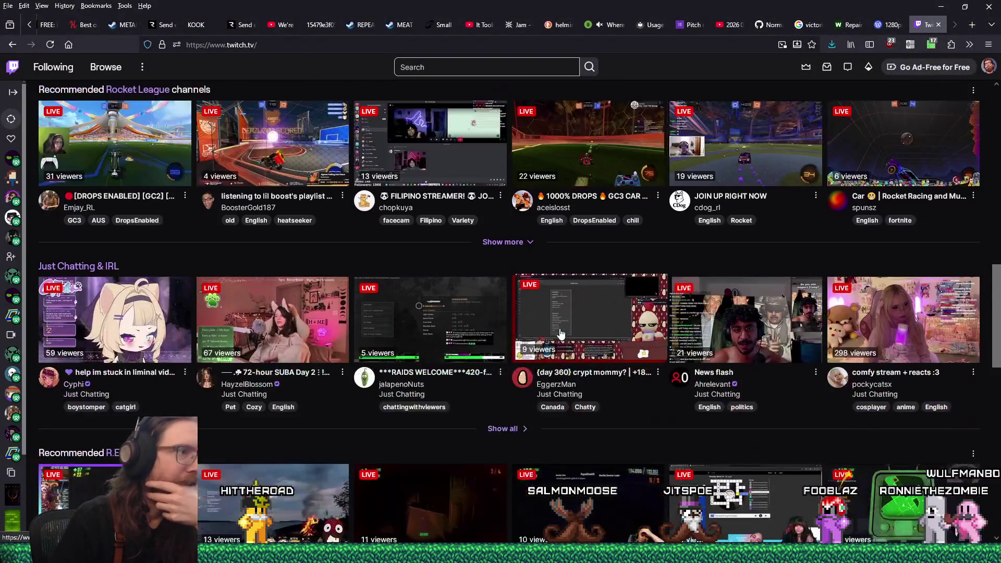
scroll(558, 319, "up", 9)
scroll(559, 319, "down", 7)
scroll(557, 338, "up", 5)
scroll(557, 338, "up", 6)
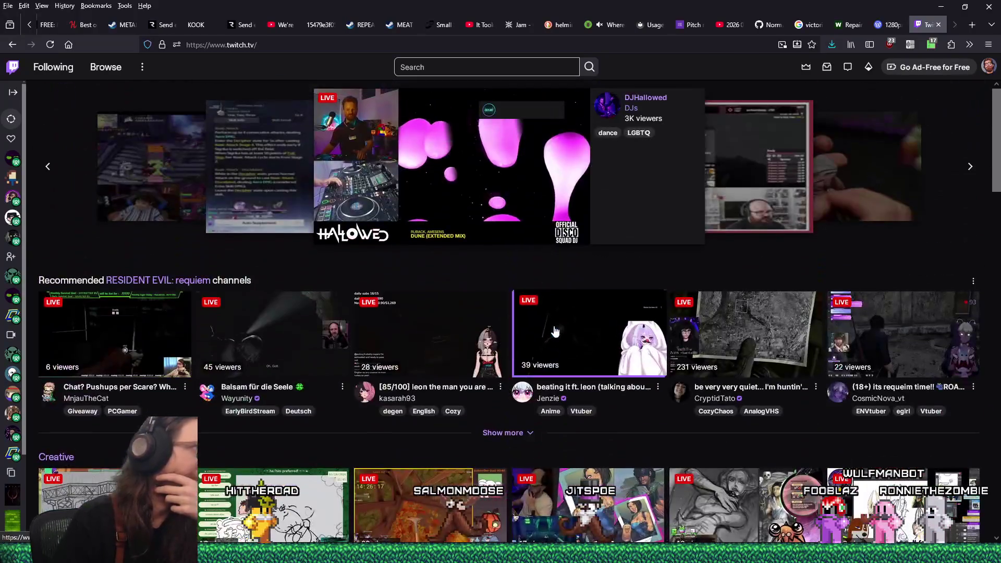
scroll(553, 336, "down", 15)
scroll(549, 334, "down", 1)
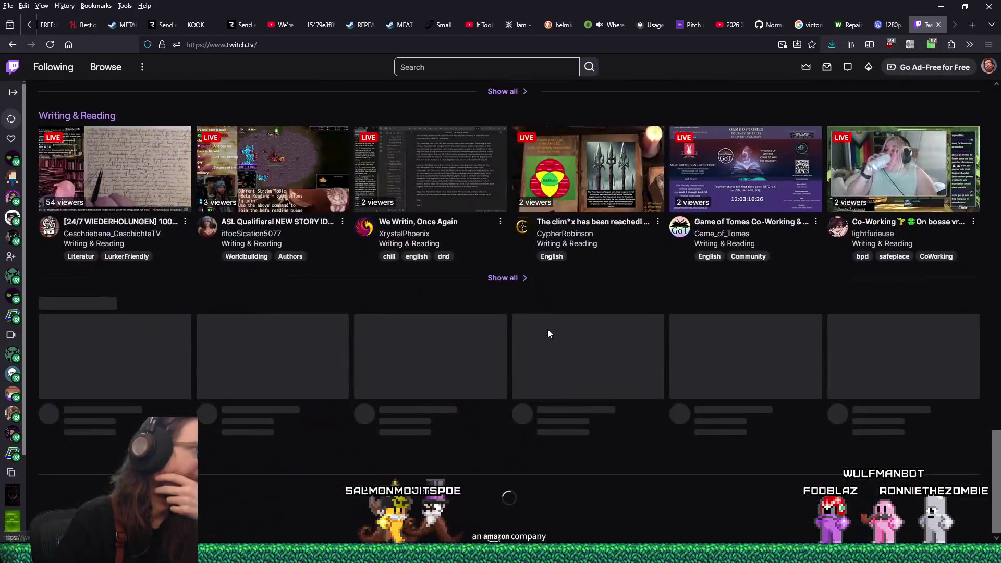
scroll(548, 334, "up", 4)
scroll(547, 334, "up", 12)
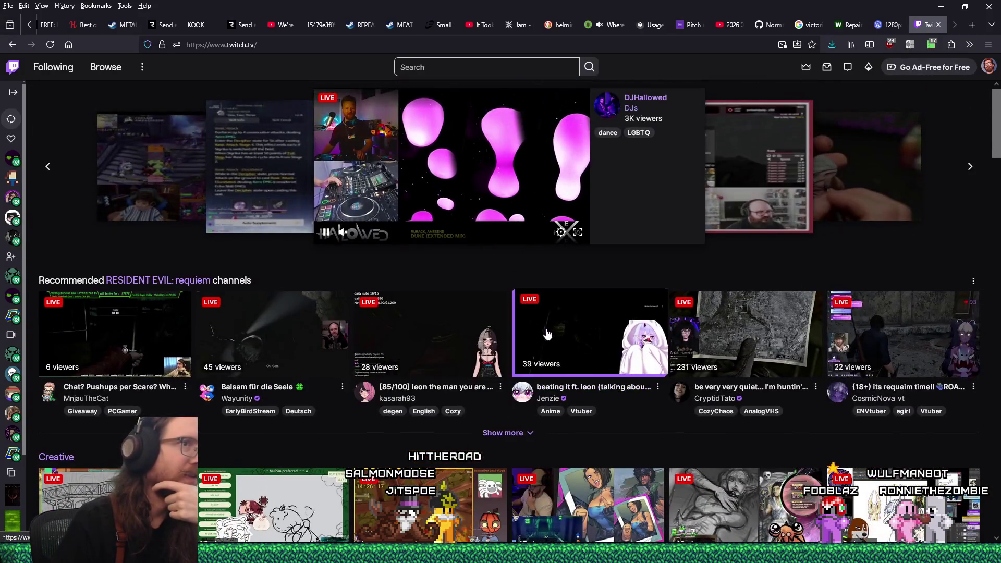
key("F5")
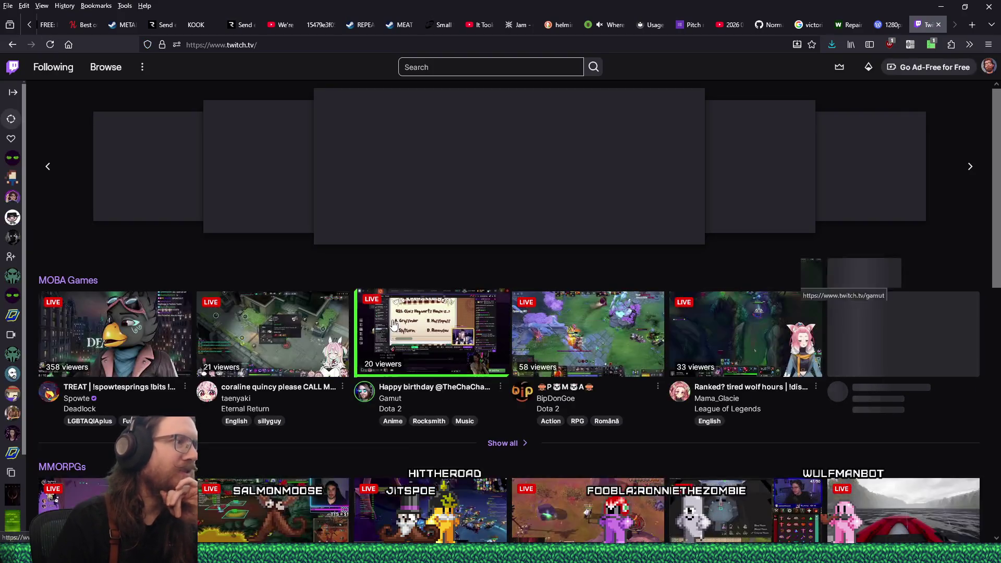
scroll(393, 325, "down", 10)
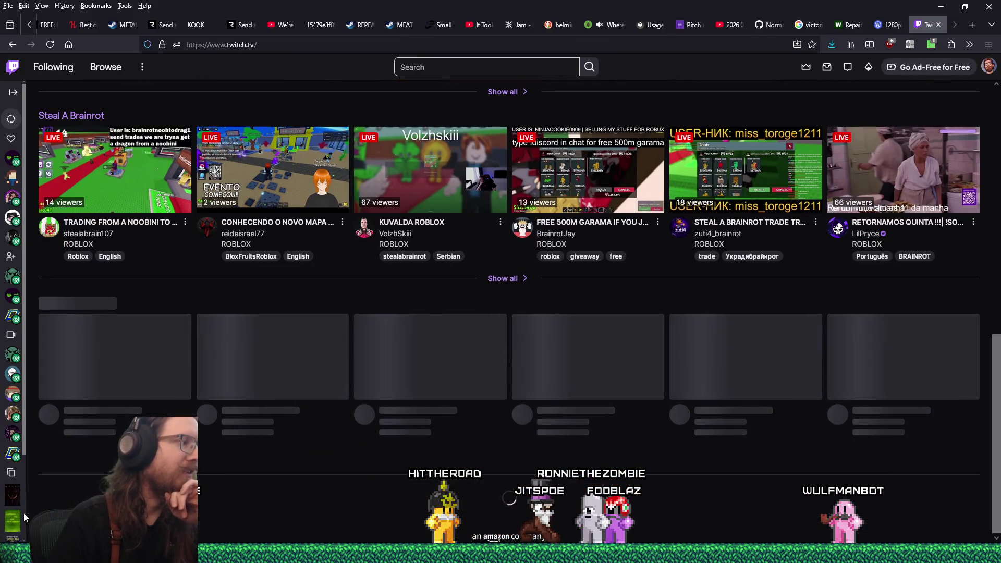
scroll(16, 495, "down", 2)
- Go through the Rocket League and Software and Game Development categories, ending on Quake
left_click(9, 426)
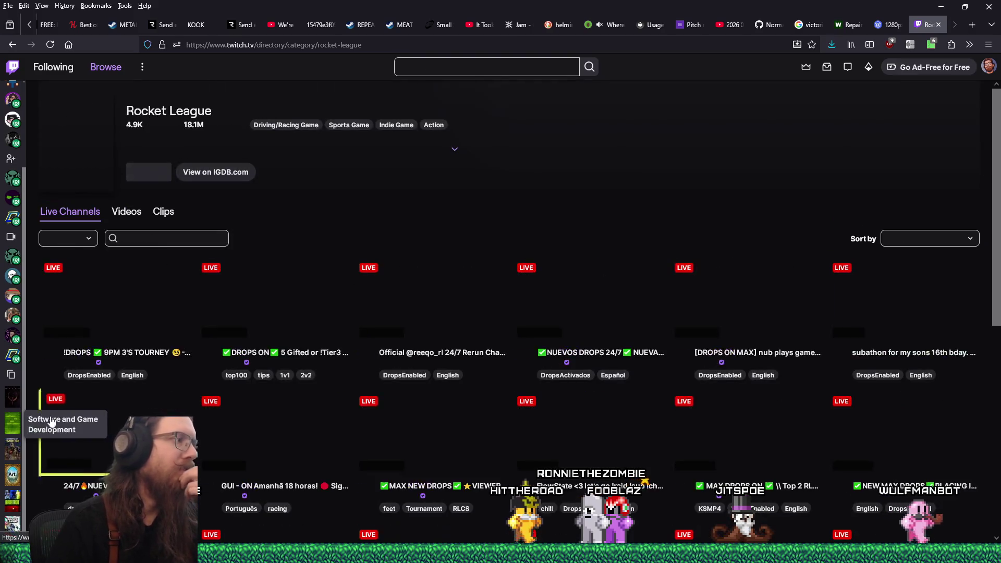
left_click(13, 423)
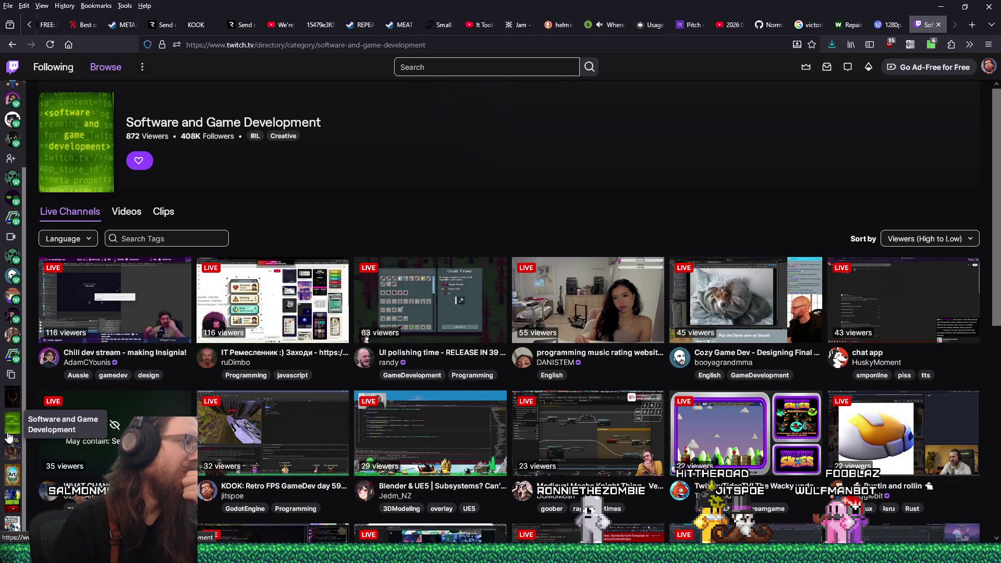
left_click(13, 400)
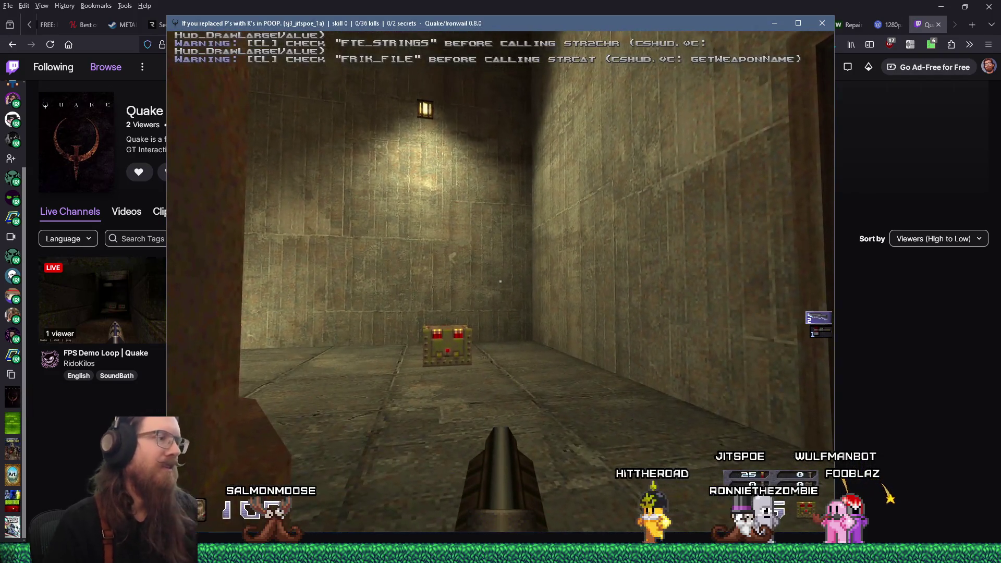
- Turn on notarget and noclip from the Ironwail console
key("grave")
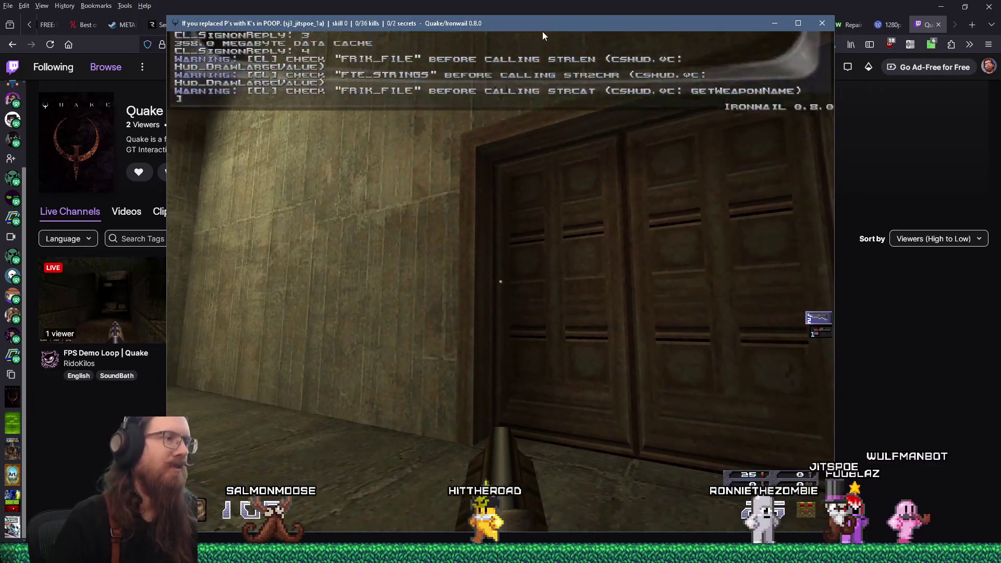
type("notarget")
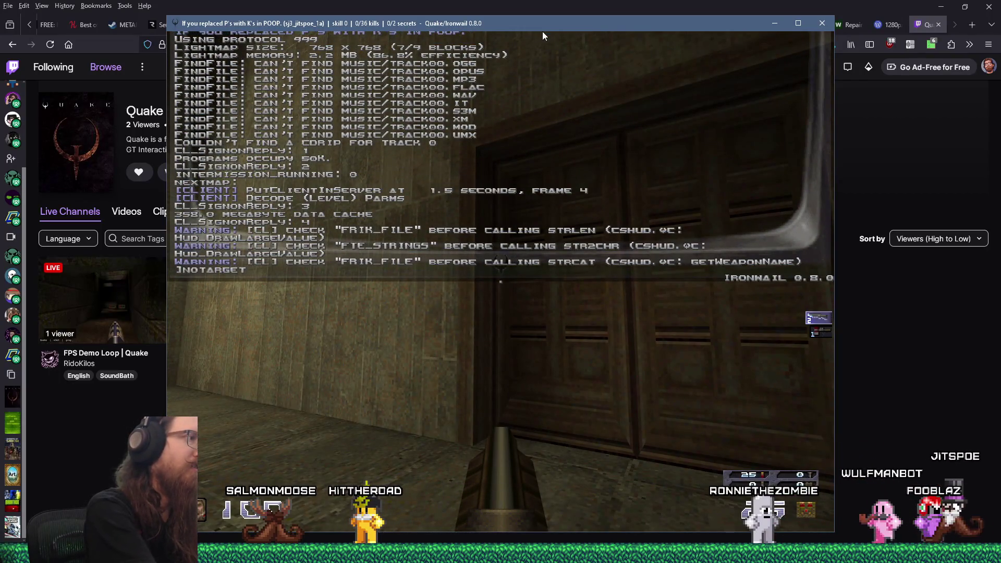
key("Return")
type("noclip")
key("Return")
key("grave")
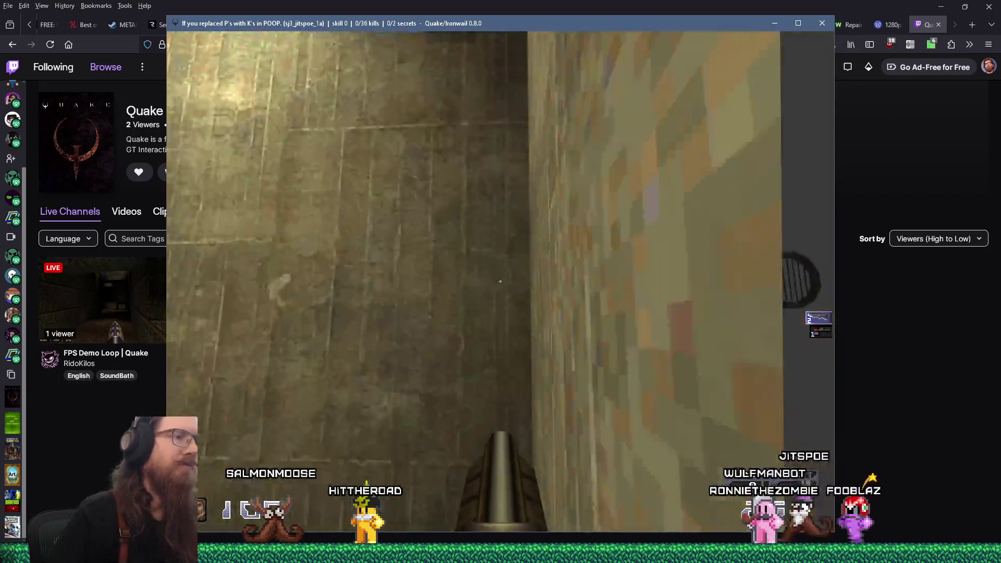
- Fly through the mossy shaft and grate into the wooden tunnel, viewing stairs and barred window
key("w")
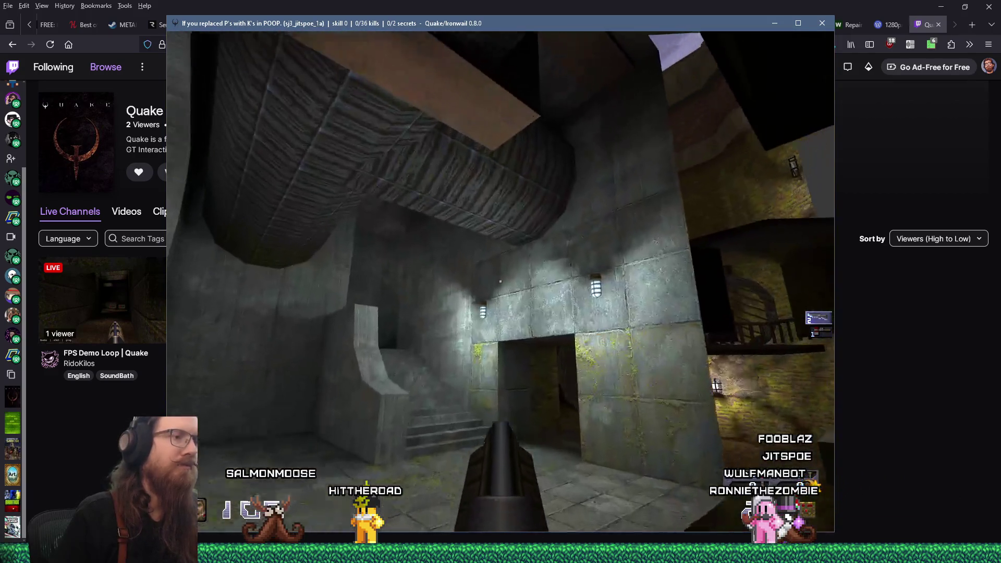
key("w")
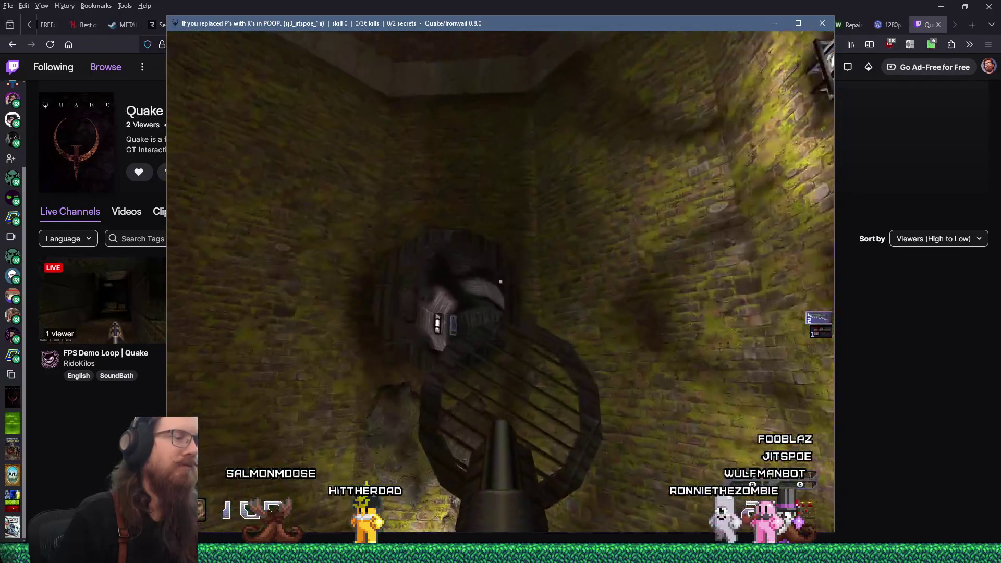
key("w")
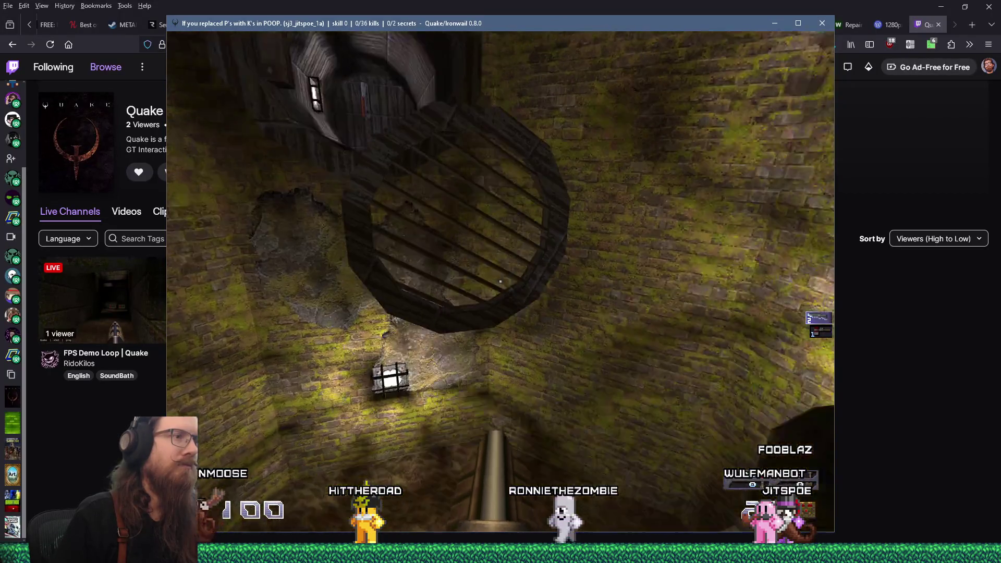
key("w")
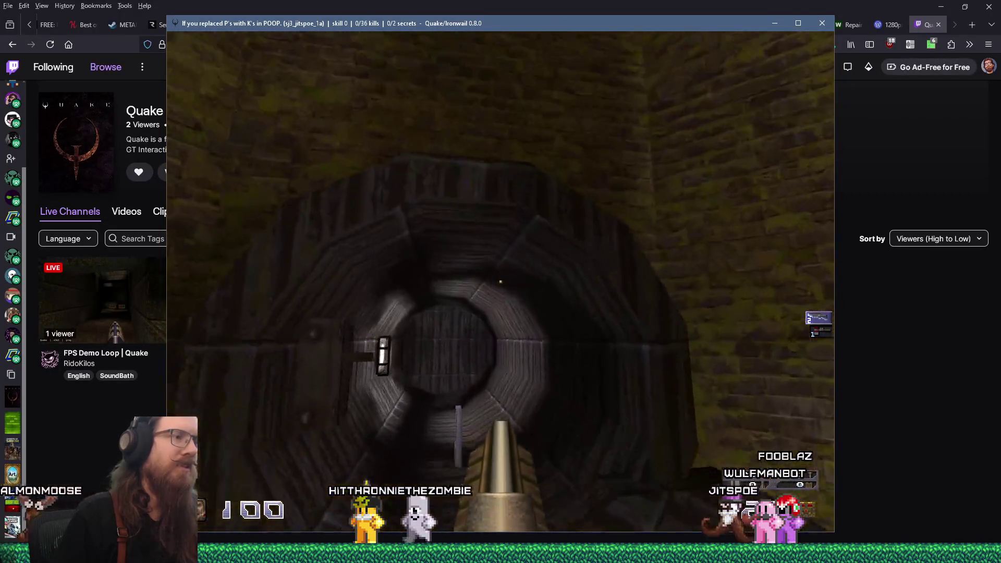
key("w")
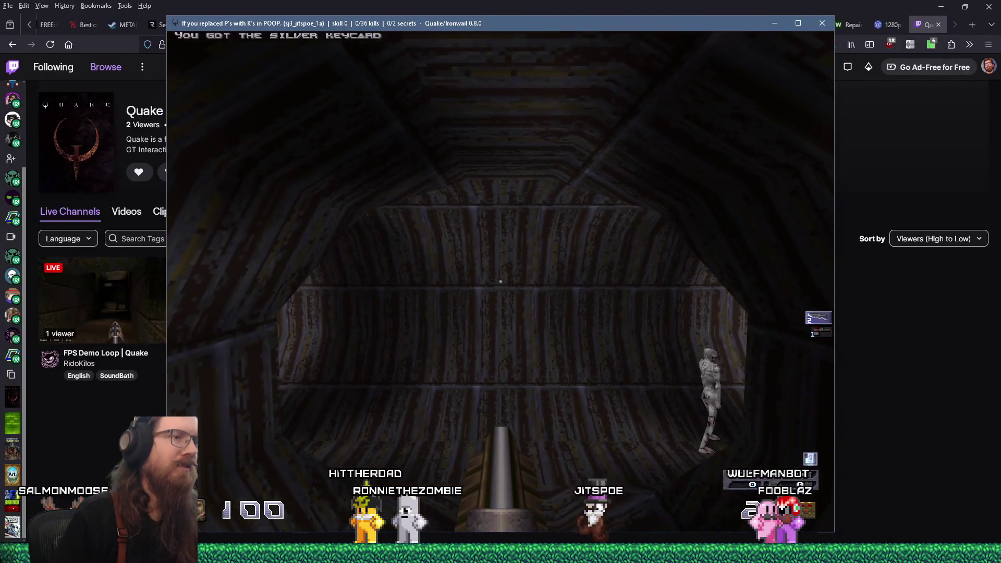
key("grave")
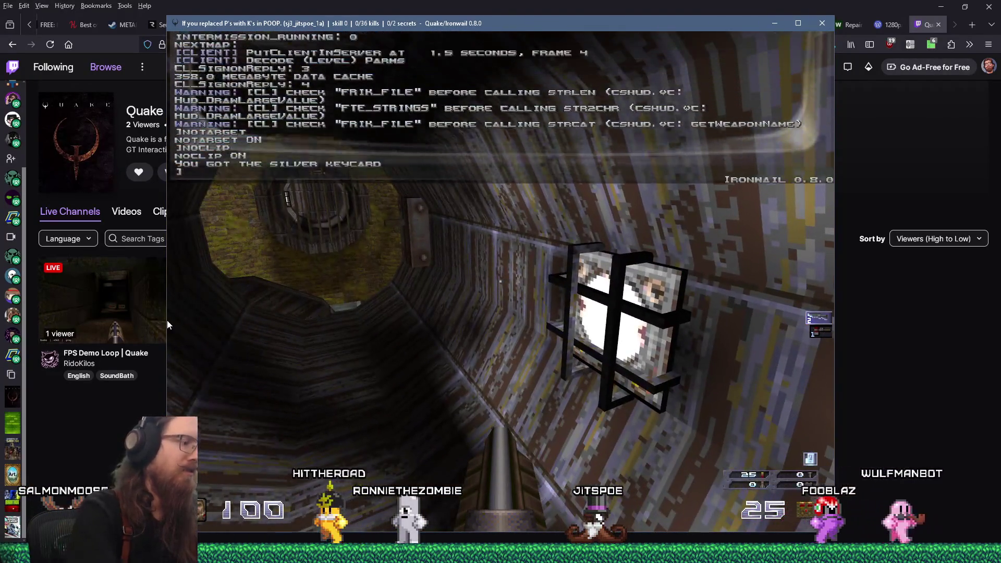
type("noclip")
key("grave")
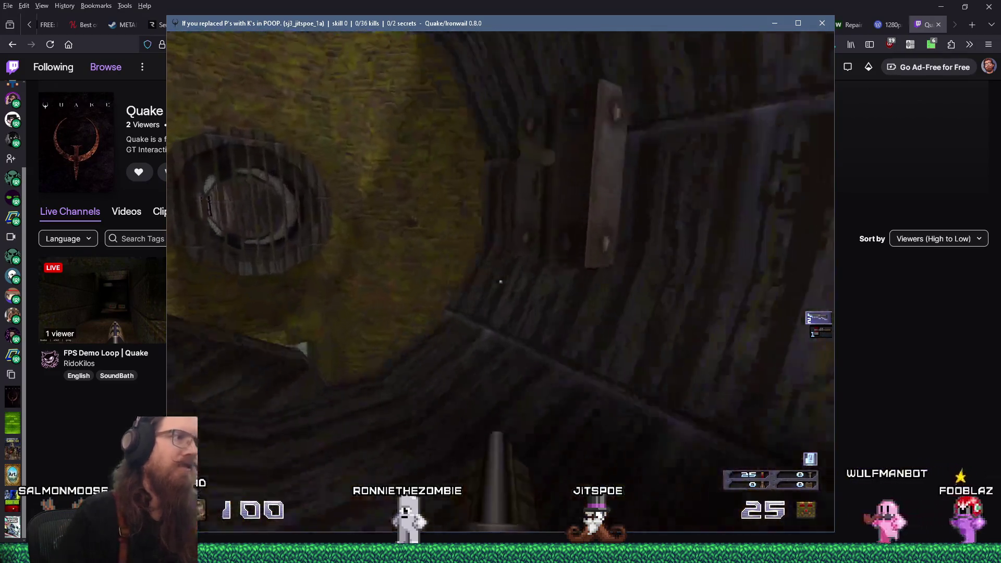
key("s")
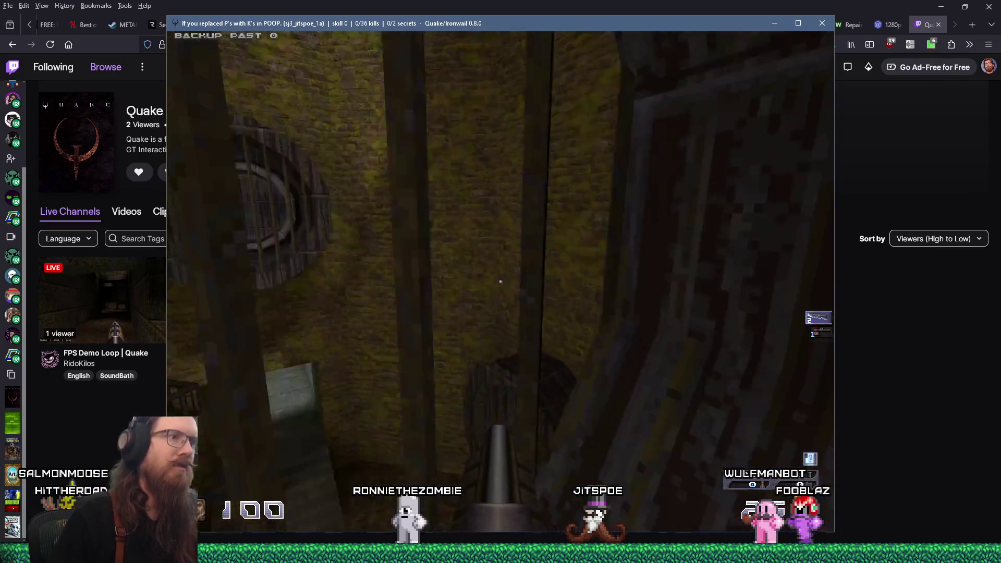
key("w")
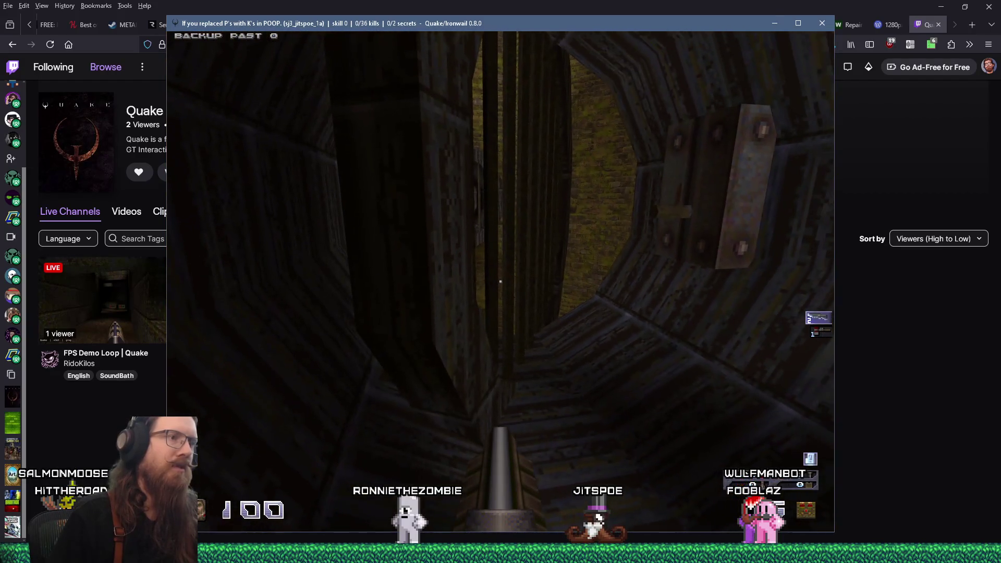
key("s")
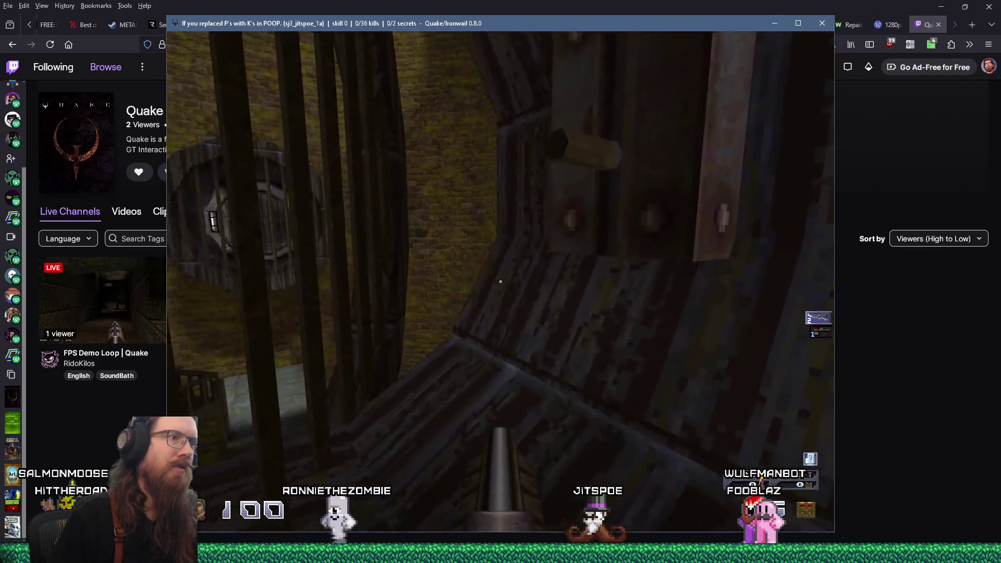
key("s")
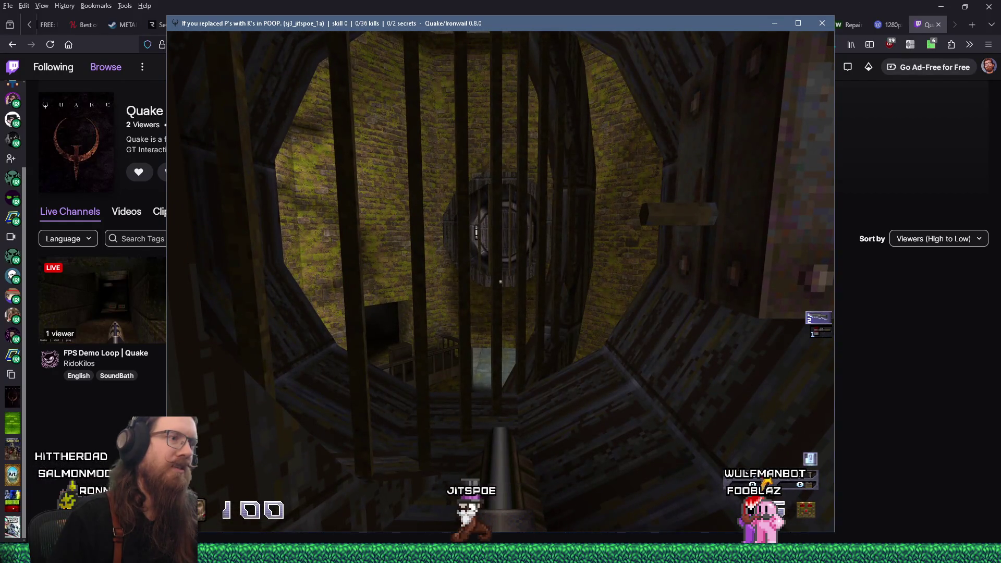
key("s")
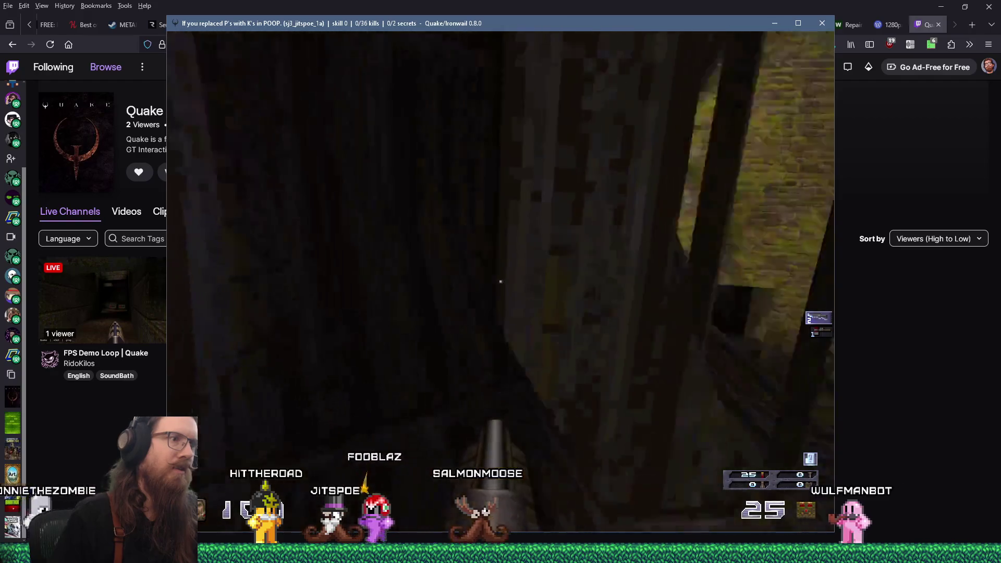
- Enter quit in the console to close Ironwail
key("grave")
type("quit")
key("Return")
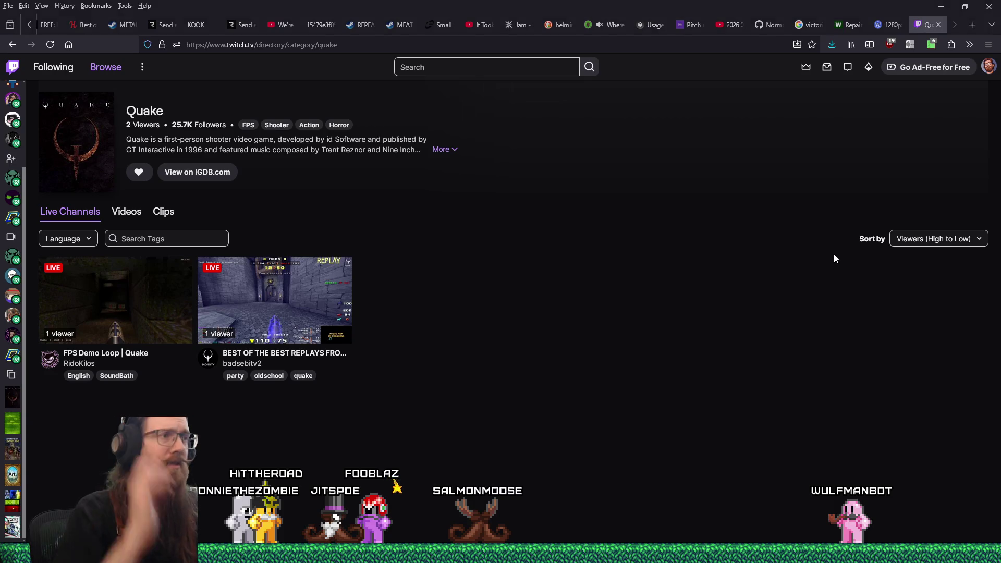
- Return to TrenchBroom, close the Compile dialog and step the camera along the leak line
key("alt+Tab")
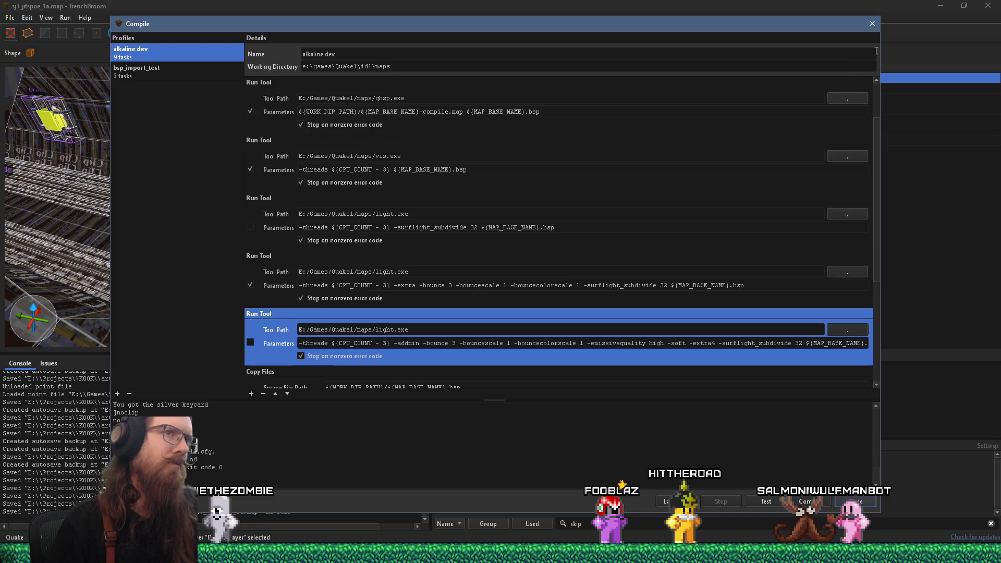
left_click(871, 24)
key("ctrl+period")
key("ctrl+period")
key("ctrl+period")
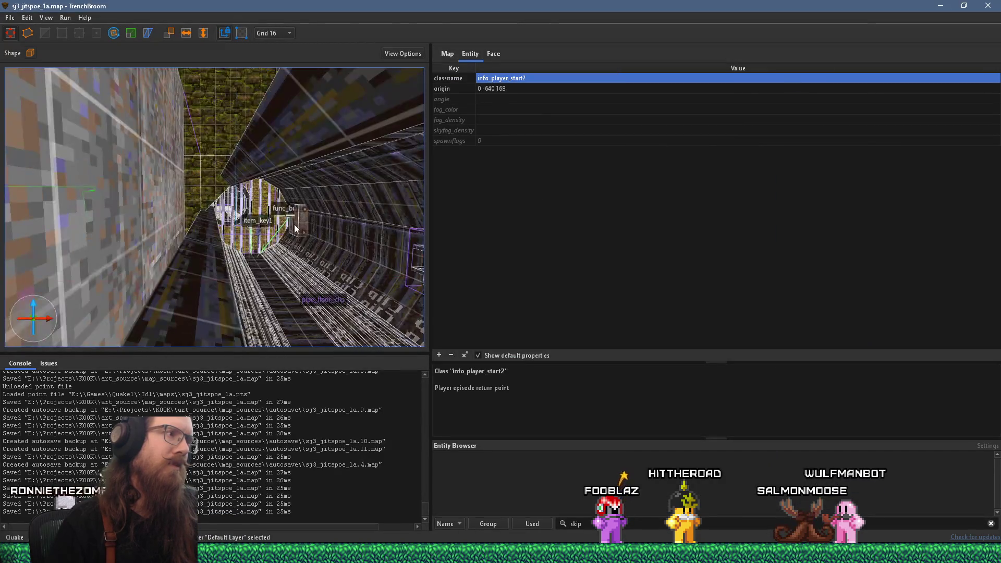
key("ctrl+period")
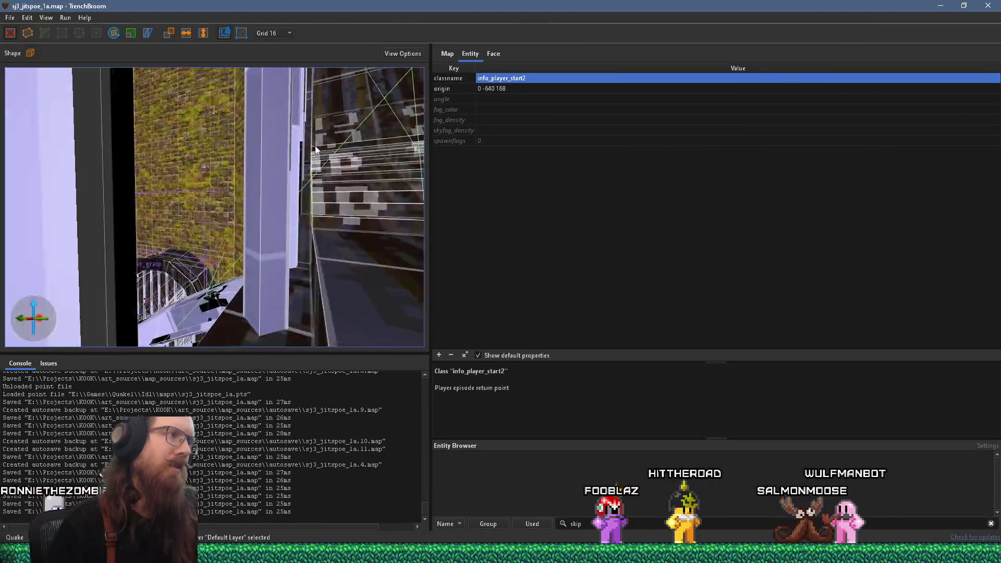
- Select the single rotate_object brush near the pillar and pick its angles property
left_click(274, 206)
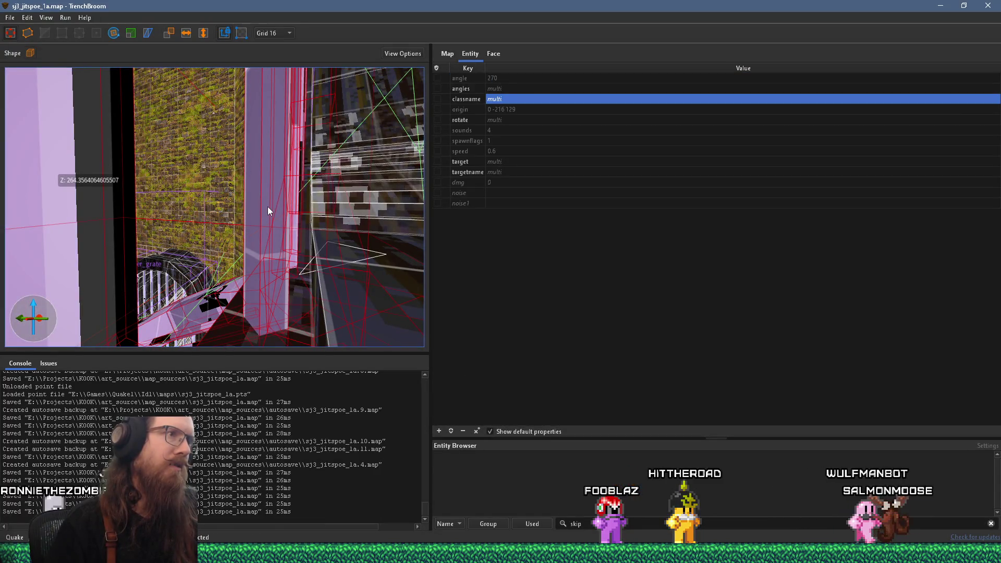
left_click(266, 206)
left_click(267, 207)
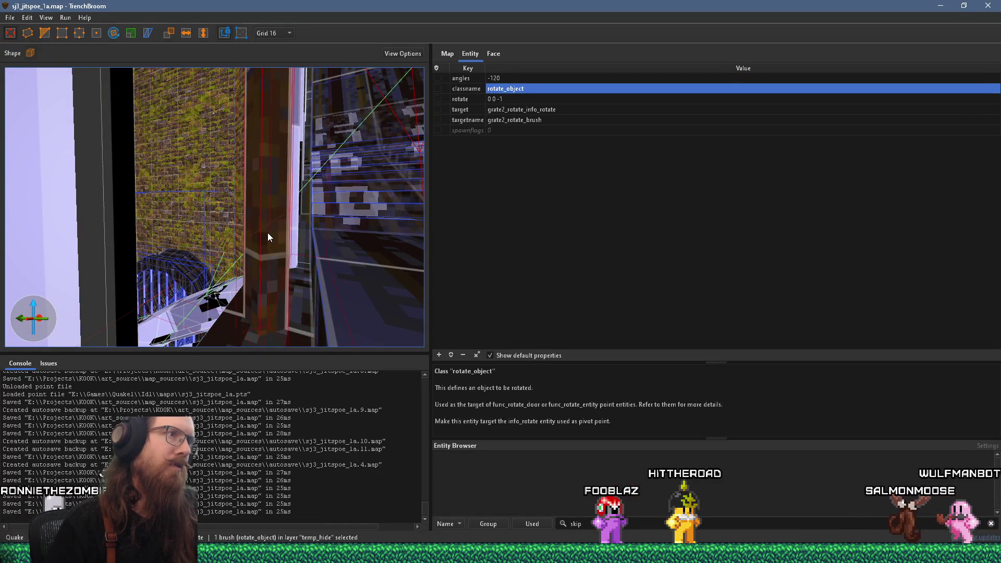
key("ctrl+period")
key("ctrl+period")
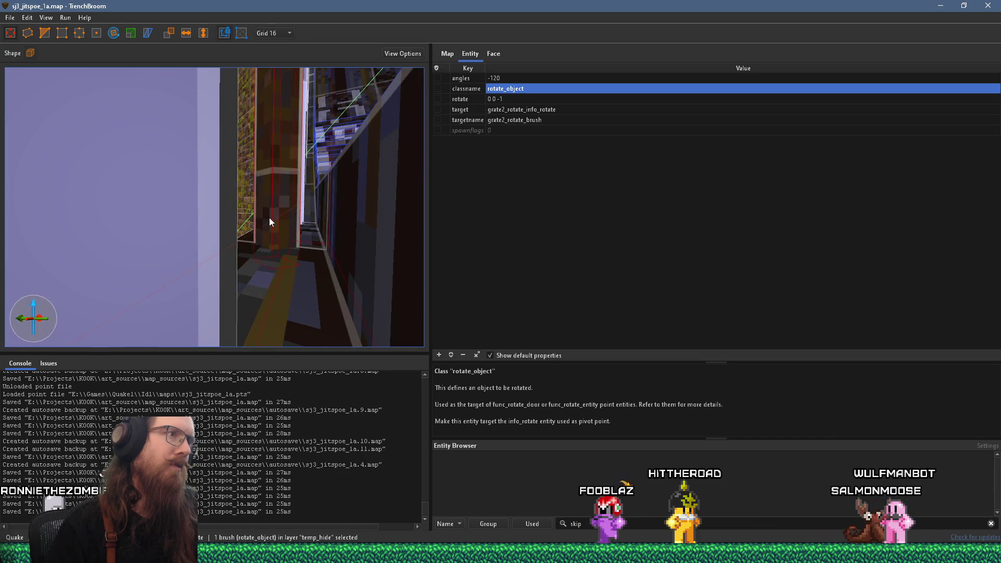
key("ctrl+period")
key("ctrl+period")
key("ctrl+period")
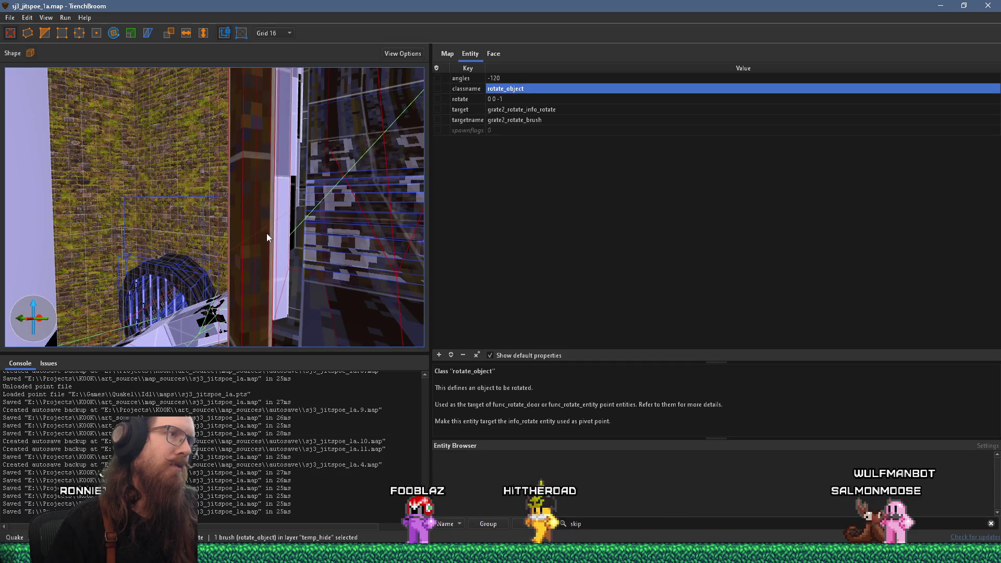
left_click(469, 78)
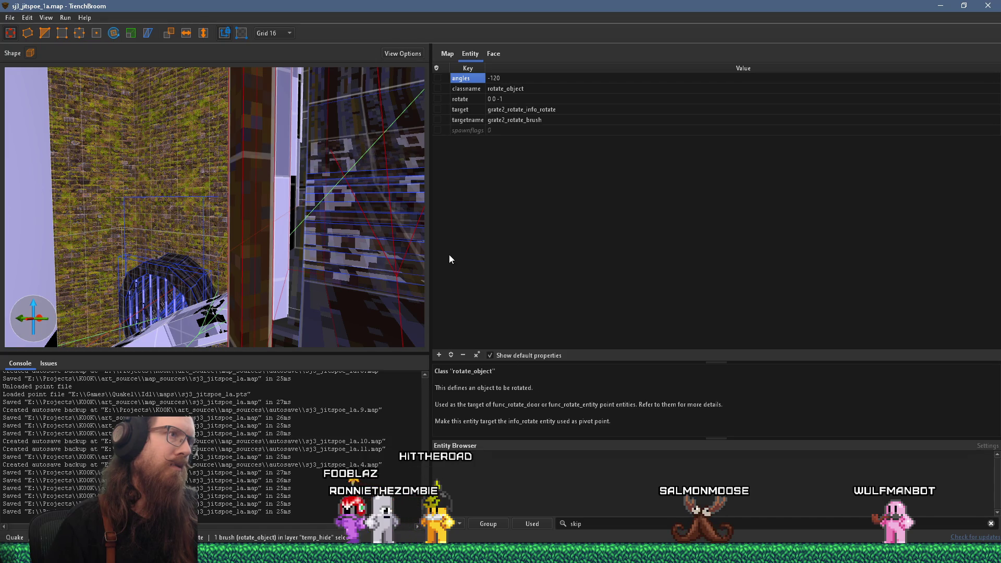
- Select the grate's rotate_object, with angles -120 and rotate 0 0 -1, and pick another property
mouse_move(287, 282)
left_mouse_down()
mouse_move(286, 258)
mouse_move(299, 249)
left_mouse_up()
left_click(285, 258, "ctrl")
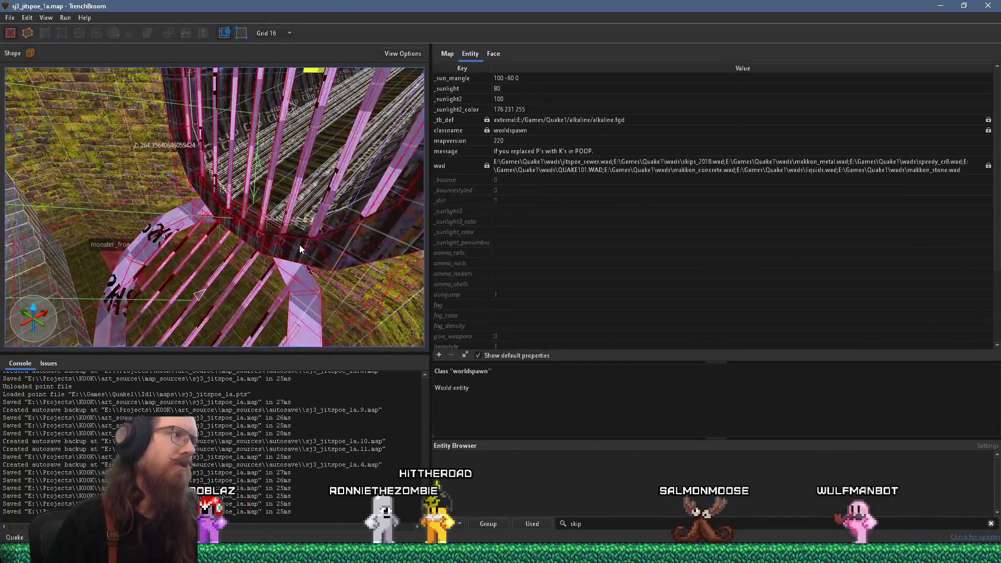
left_click(301, 249)
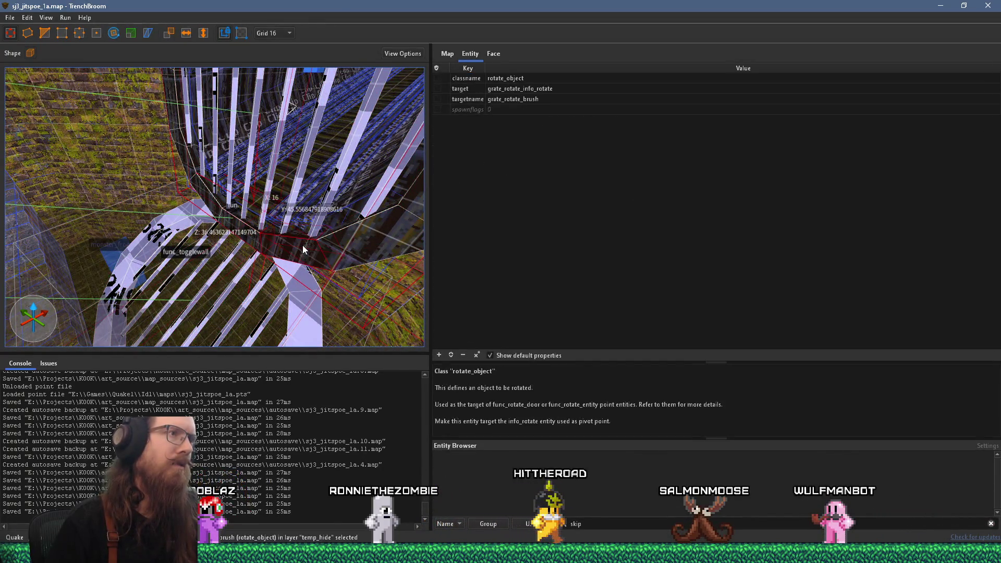
mouse_move(302, 245)
left_mouse_down()
mouse_move(282, 224)
mouse_move(363, 216)
mouse_move(192, 346)
mouse_move(268, 262)
left_mouse_up()
key("Escape")
left_click(268, 259)
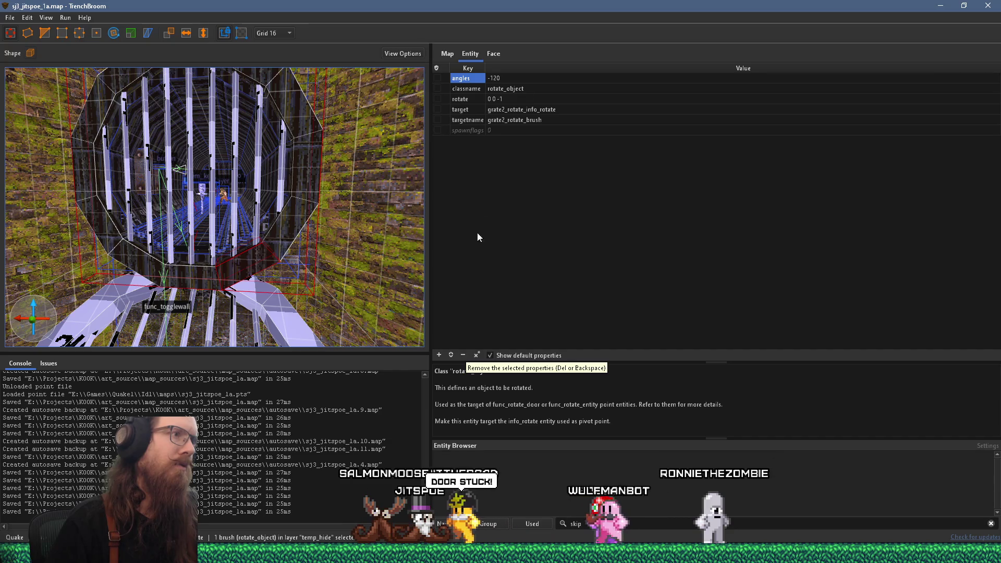
left_click(471, 90, "ctrl")
- Delete the angles and rotate properties from the grate's rotate_object
left_click(473, 89, "ctrl")
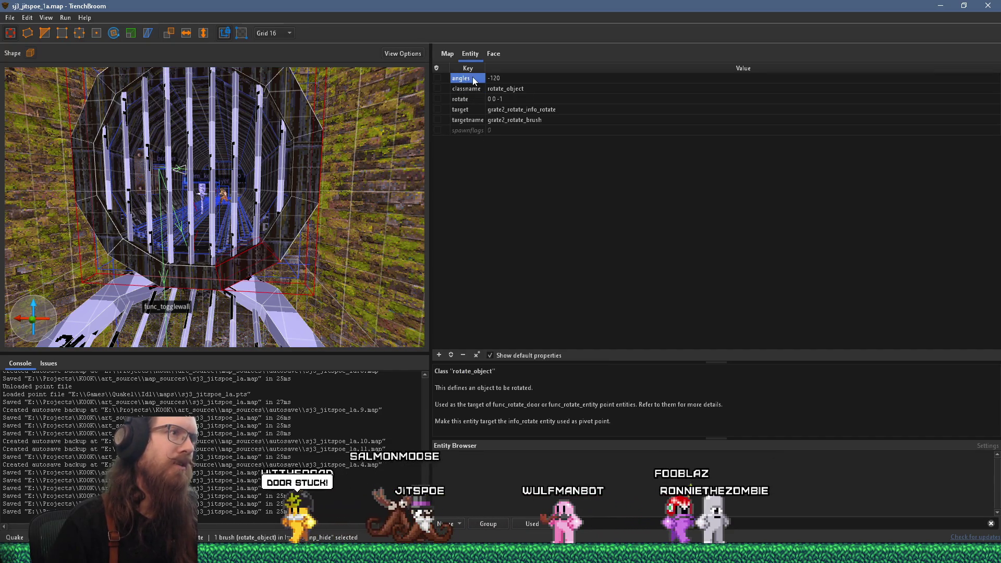
left_click(471, 99, "ctrl")
left_click(464, 354)
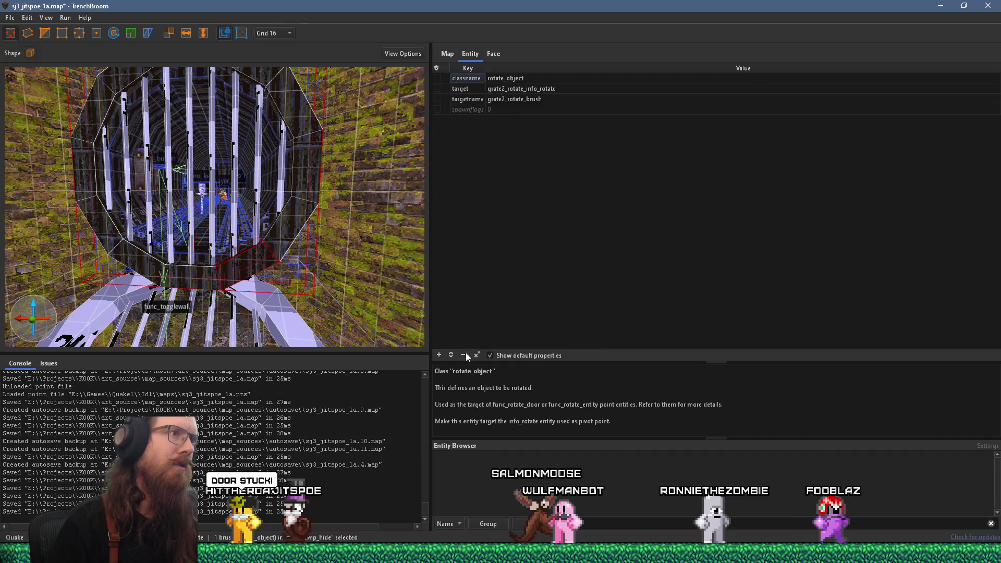
- Clear the selection and select the grate's func_rotate_door brush in the 3D view
mouse_move(214, 227)
left_mouse_down()
mouse_move(179, 183)
mouse_move(202, 183)
mouse_move(180, 171)
mouse_move(233, 211)
mouse_move(235, 191)
mouse_move(262, 211)
mouse_move(258, 193)
mouse_move(228, 208)
mouse_move(239, 223)
mouse_move(224, 219)
mouse_move(218, 207)
mouse_move(280, 209)
left_mouse_up()
key("Escape")
left_click(393, 137)
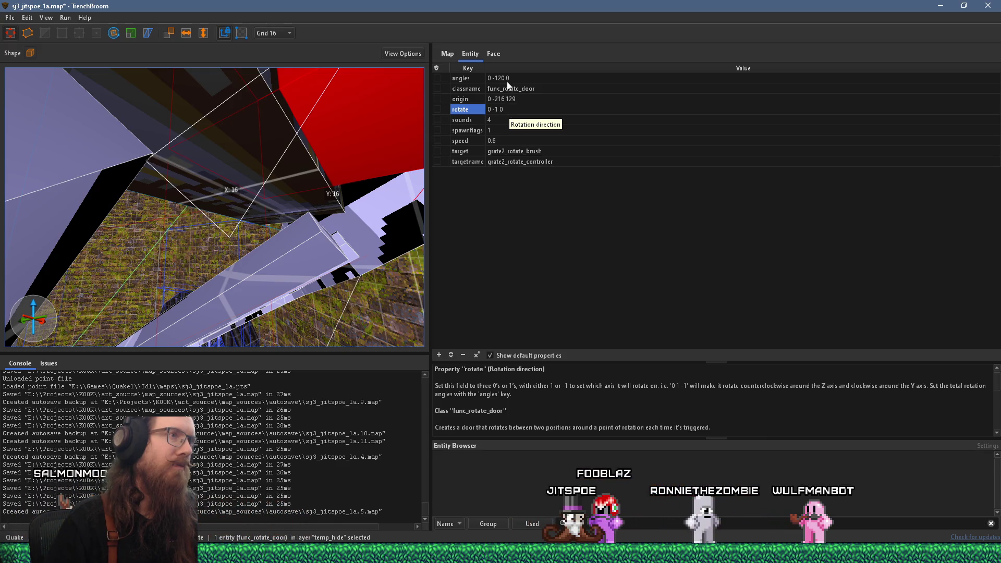
- Set the func_rotate_door's angles to 0 0 -120 and rotate to 0 0 -1
left_click(507, 81)
left_click_drag(491, 79, 516, 82)
type("0 0")
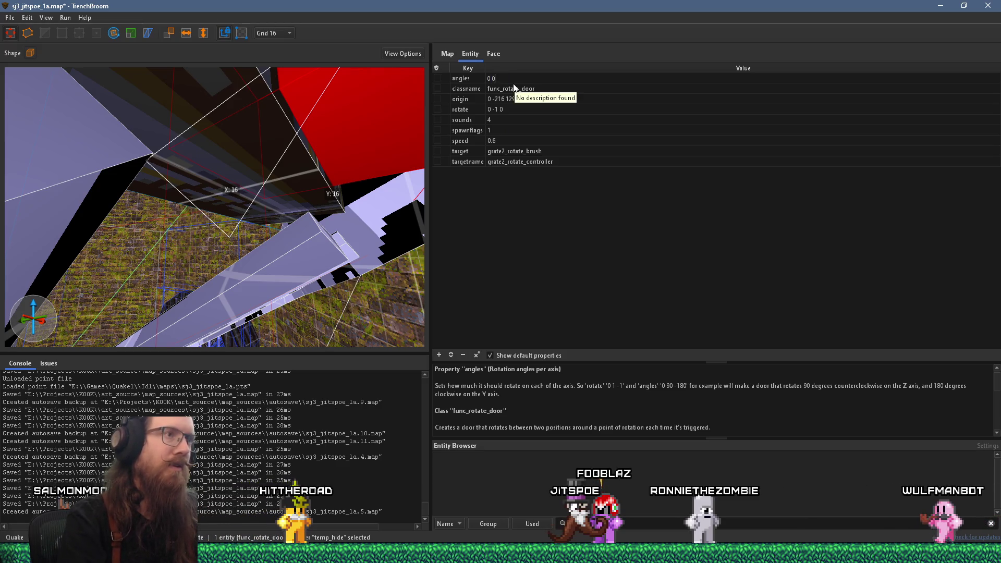
type(" -120")
key("Return")
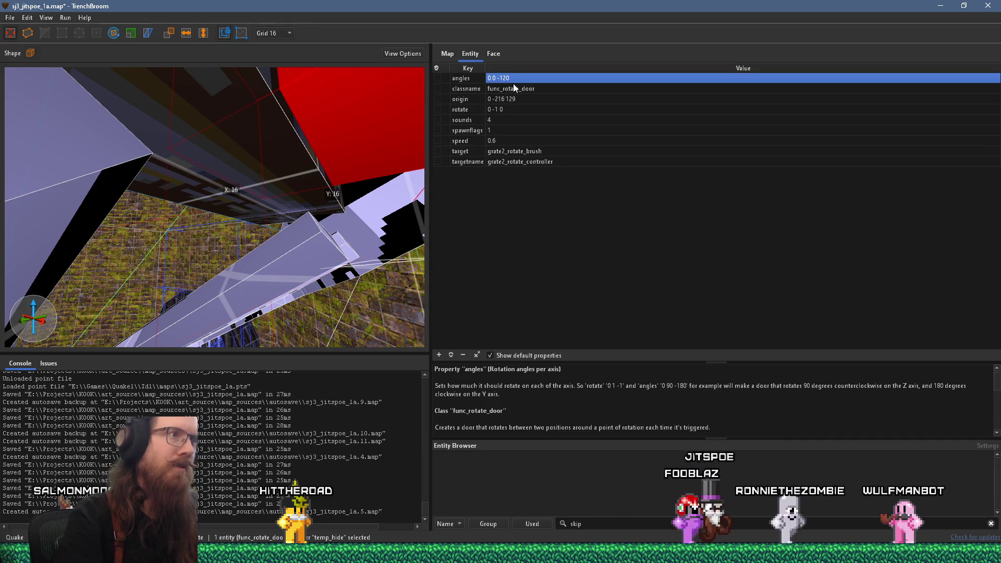
left_click(512, 110)
left_click_drag(491, 111, 501, 111)
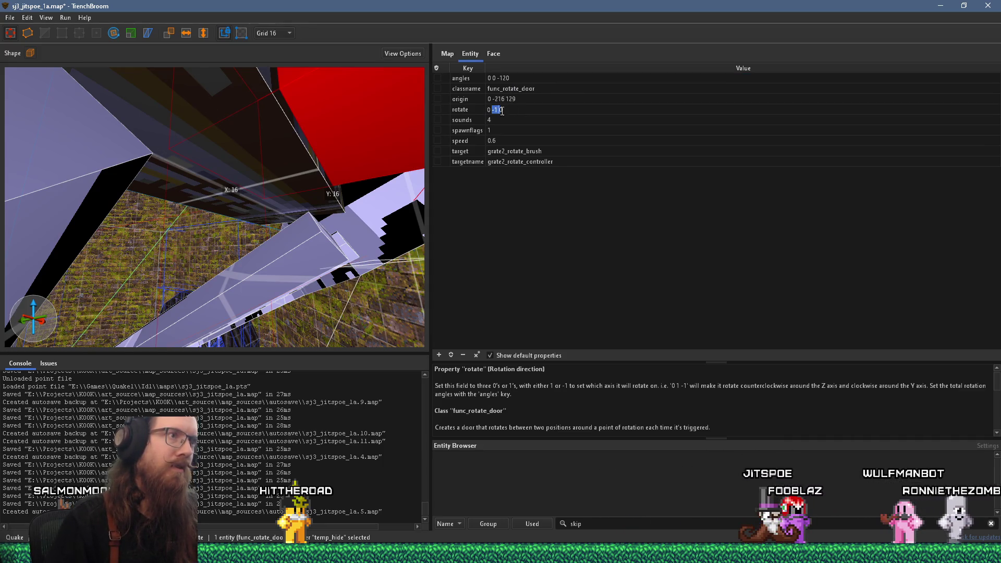
type("0 -")
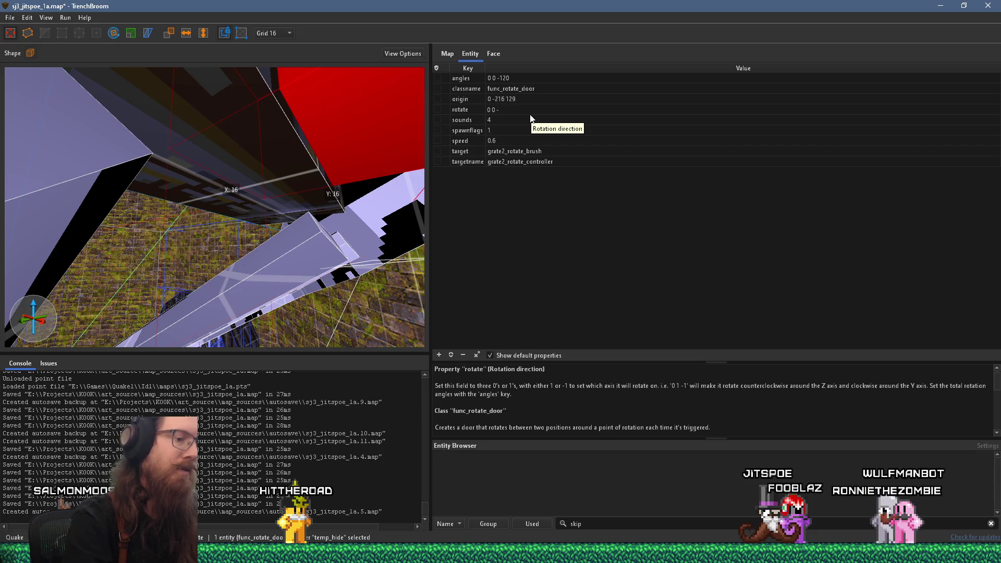
type("1")
key("Return")
- Save the map and start compiling it from Run > Compile Map
left_click(10, 17)
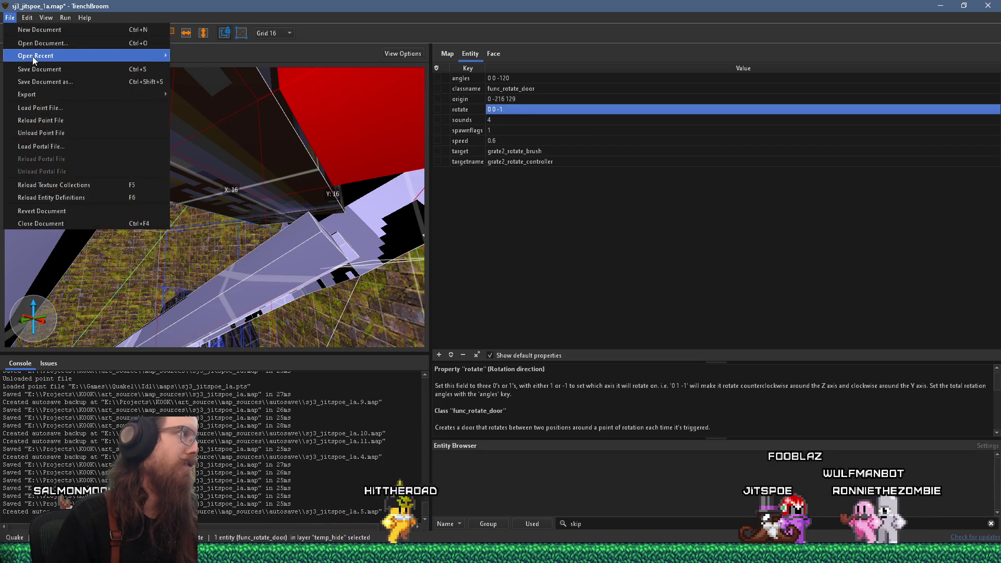
left_click(38, 73)
left_click(65, 18)
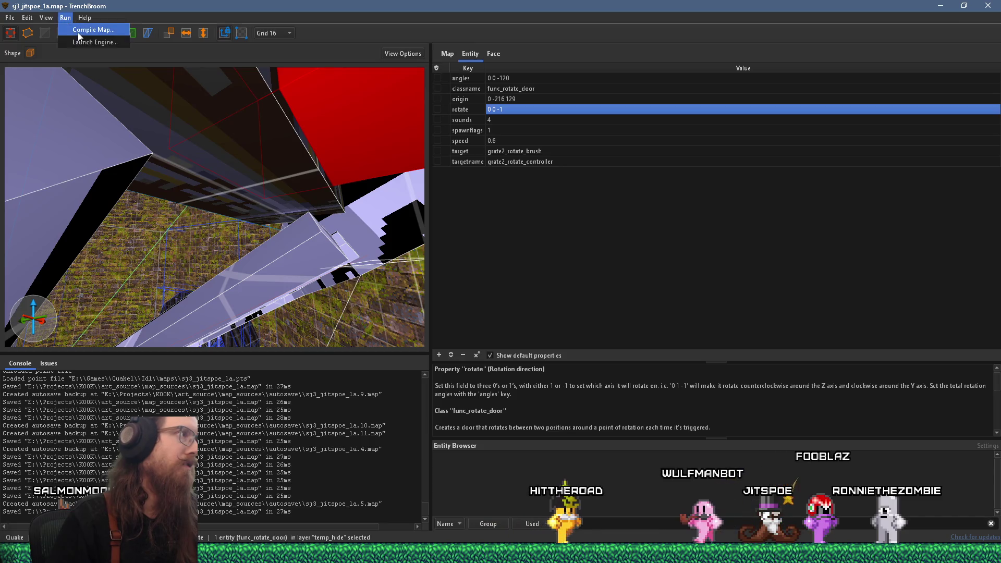
left_click(86, 29)
left_click(808, 501)
key("alt+Tab")
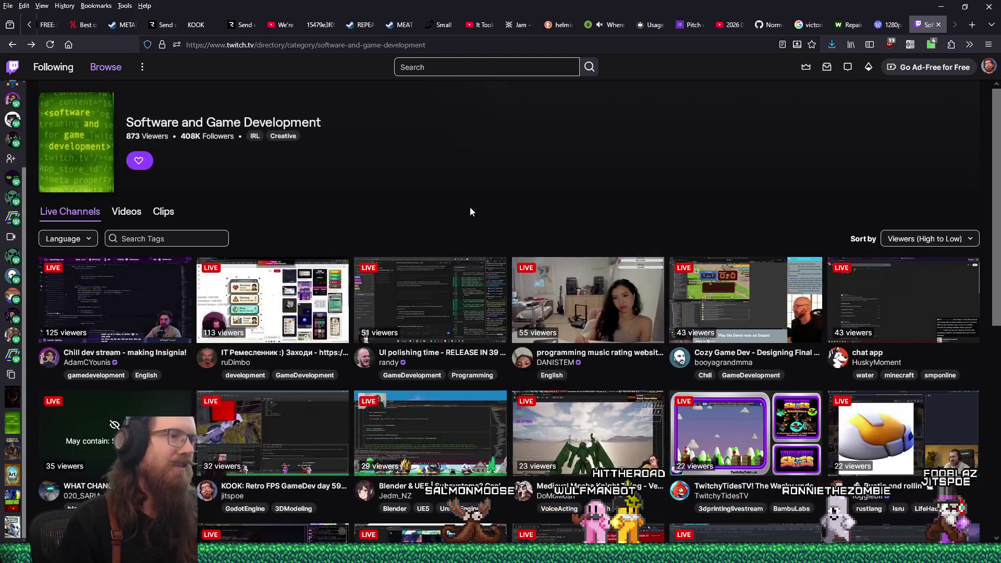
- Scroll the Software and Game Development channels and open the puzzle game dev stream in a new tab
scroll(464, 202, "down", 2)
scroll(464, 203, "down", 5)
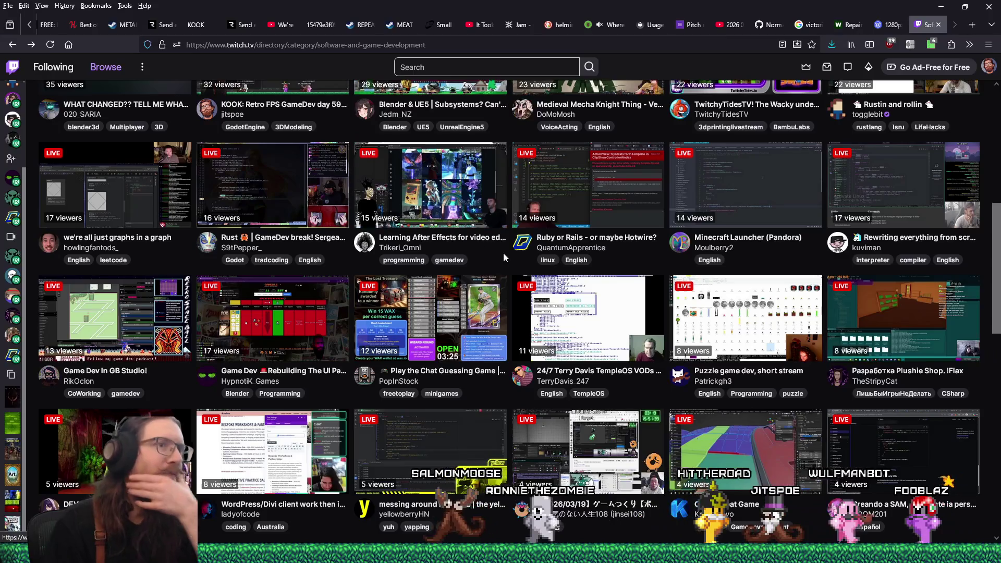
scroll(572, 291, "down", 2)
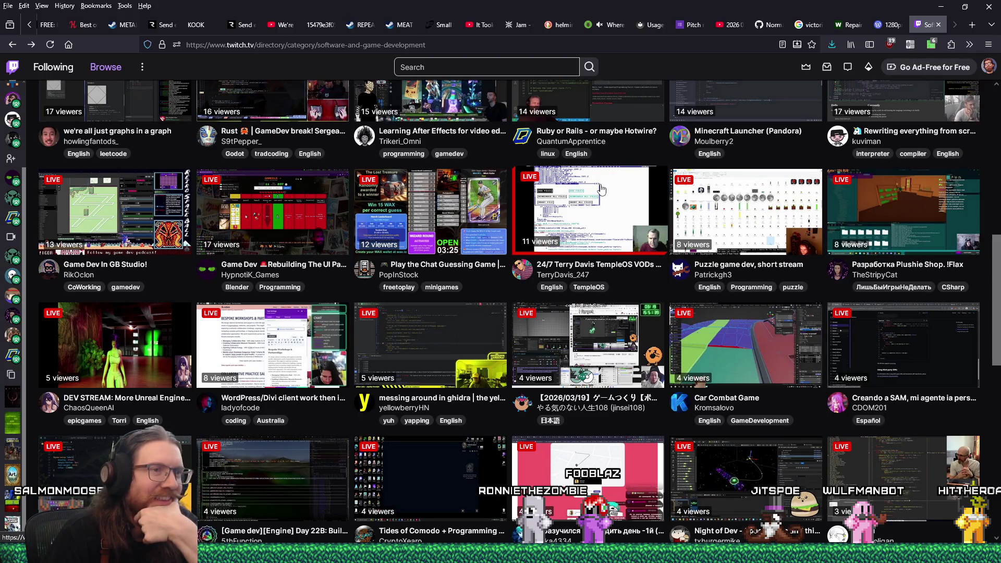
middle_click(732, 224)
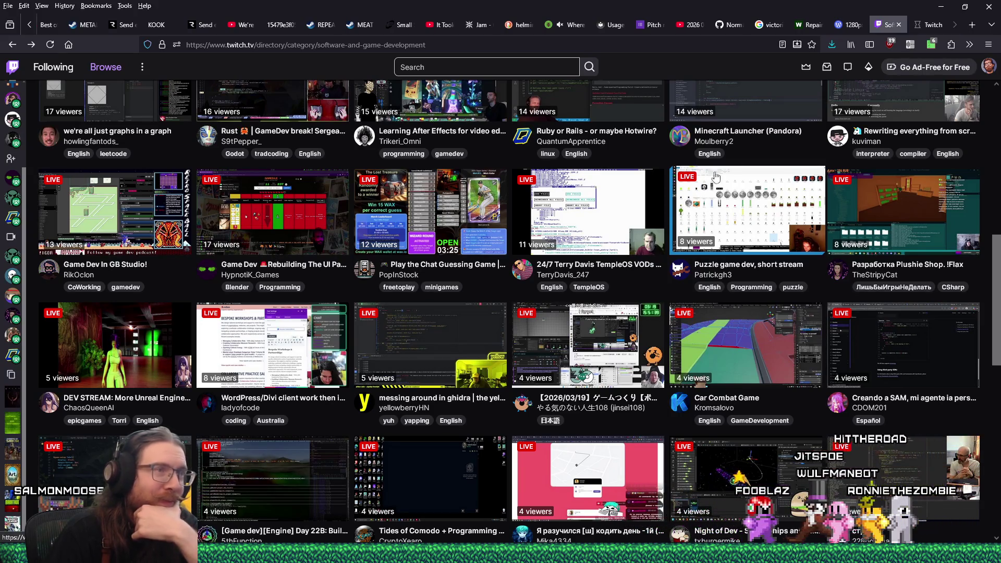
key("ctrl+Tab")
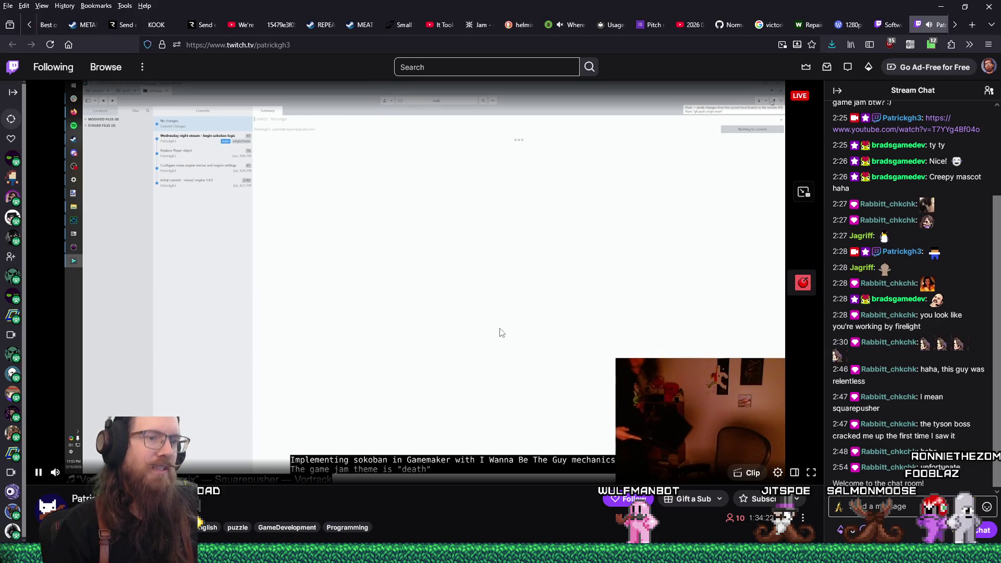
- Copy the streamer's channel name from the stream page's address bar
scroll(500, 332, "down", 2)
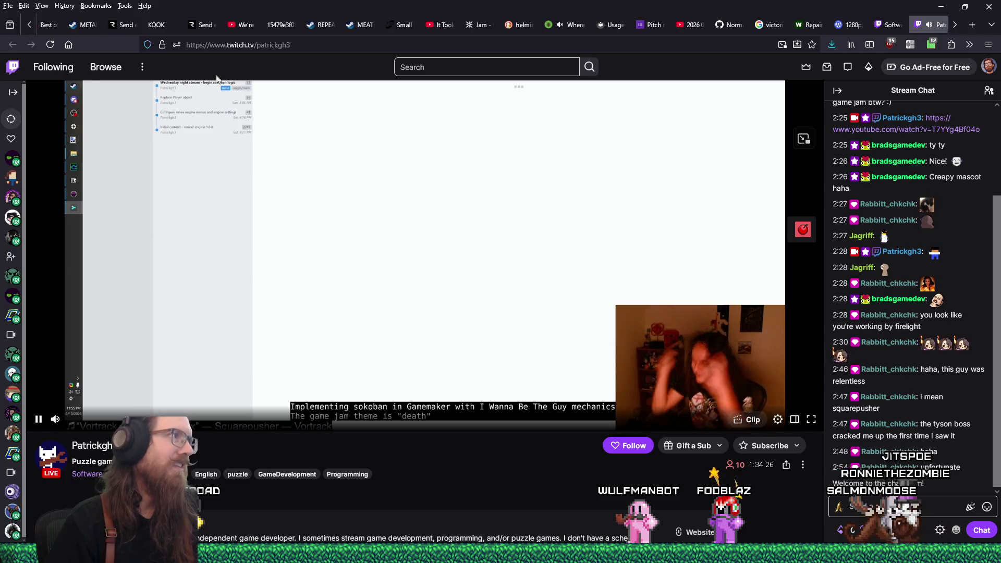
double_click(272, 45)
right_click(273, 47)
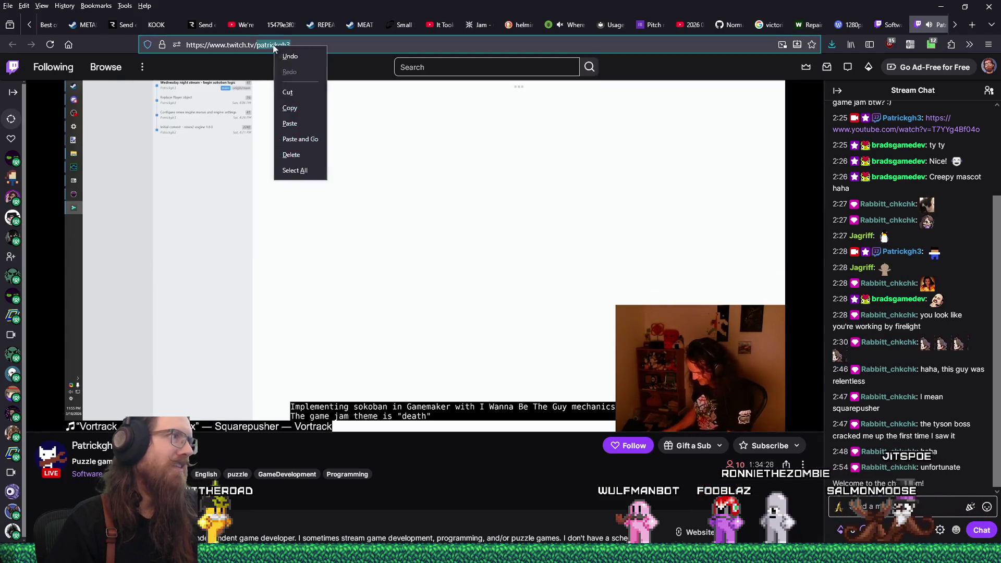
left_click(300, 108)
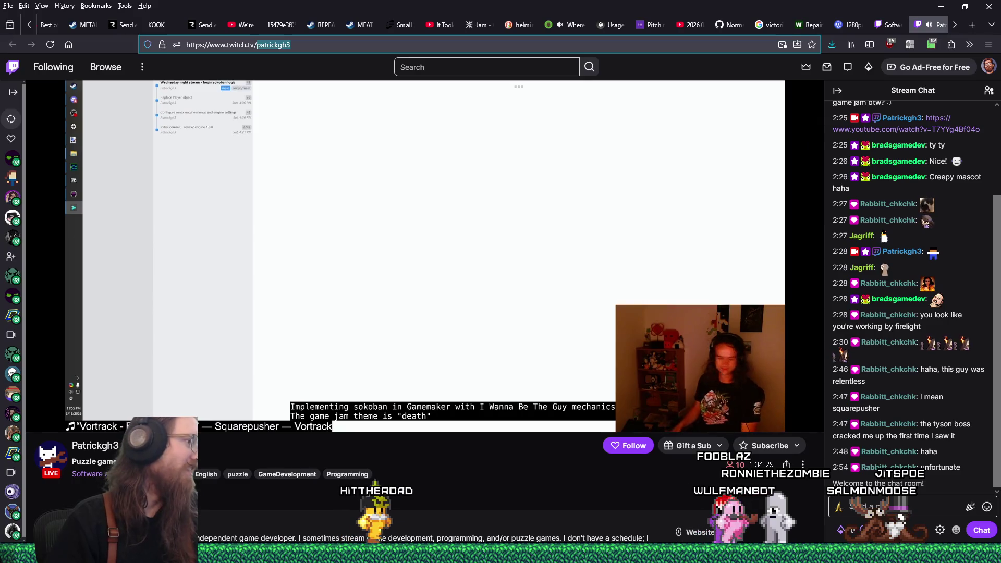
key("alt+Tab")
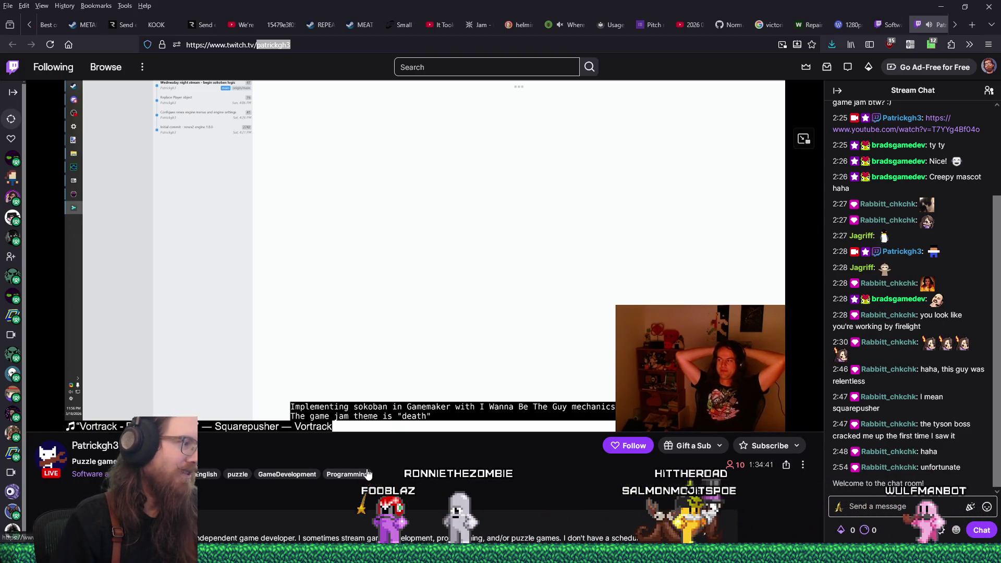
left_click(223, 508)
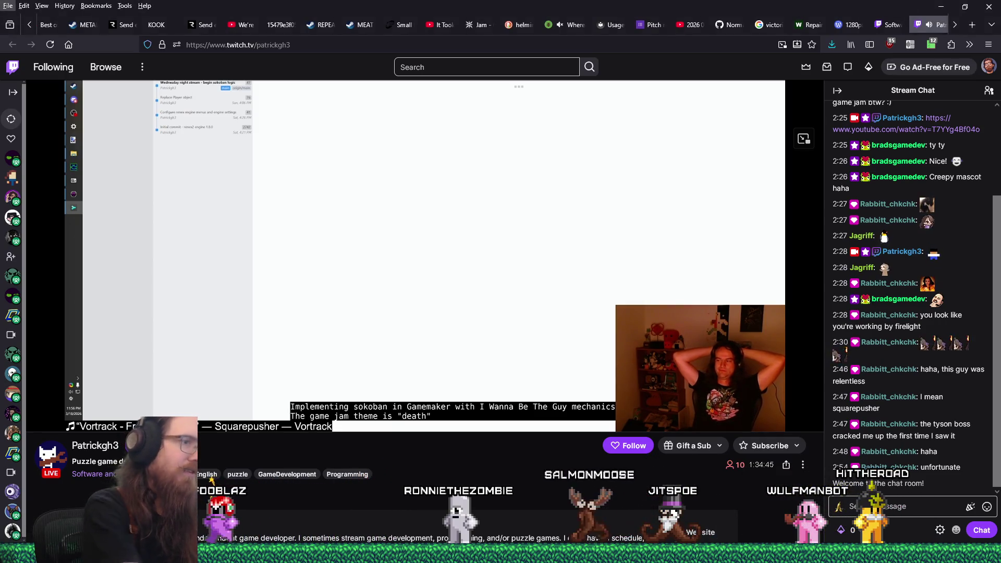
- Add the streamer's channel name to recent_raids.txt in Notepad and save the file
mouse_move(449, 554)
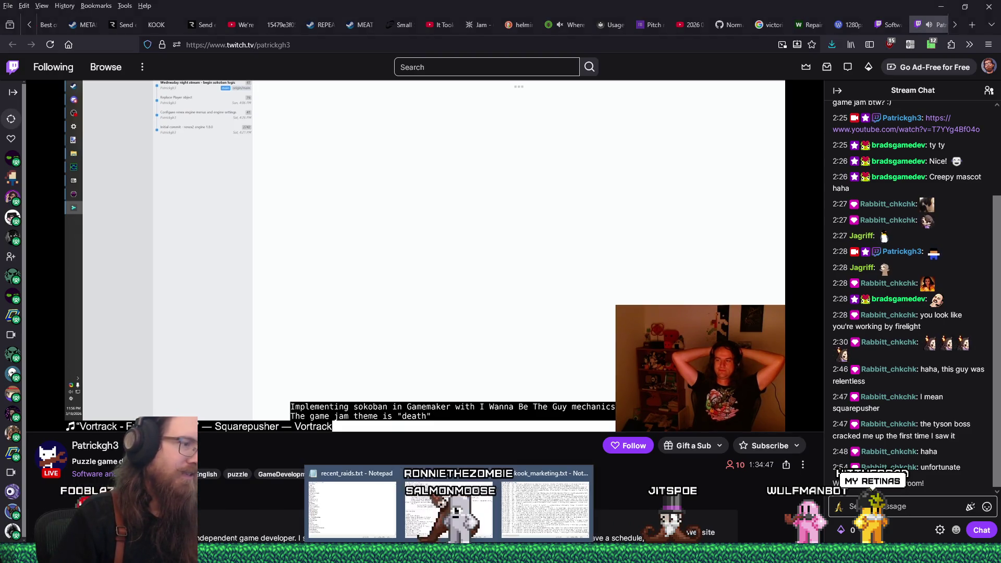
left_click(315, 513)
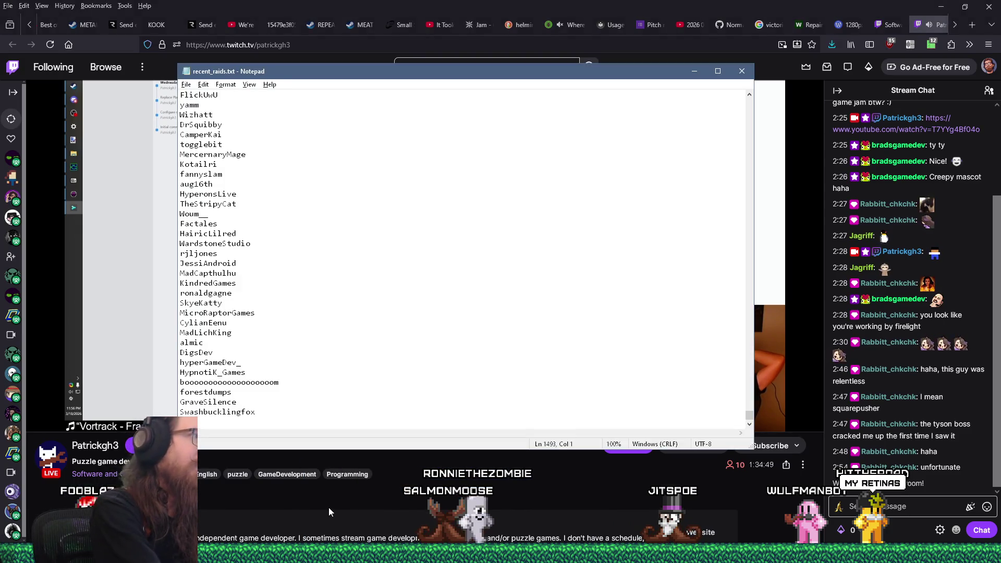
key("ctrl+f")
key("Escape")
type("patrickgh3")
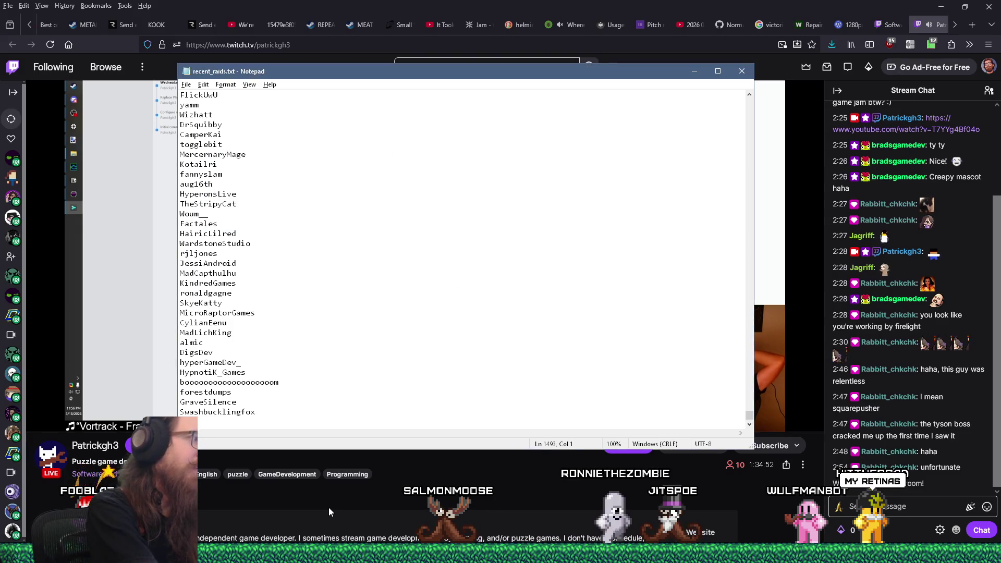
key("ctrl+s")
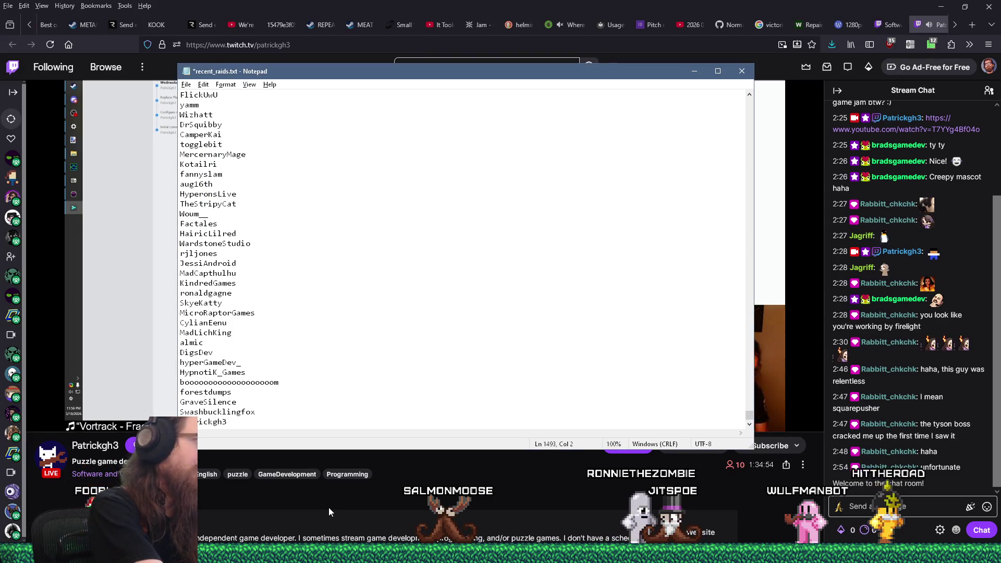
key("alt+Tab")
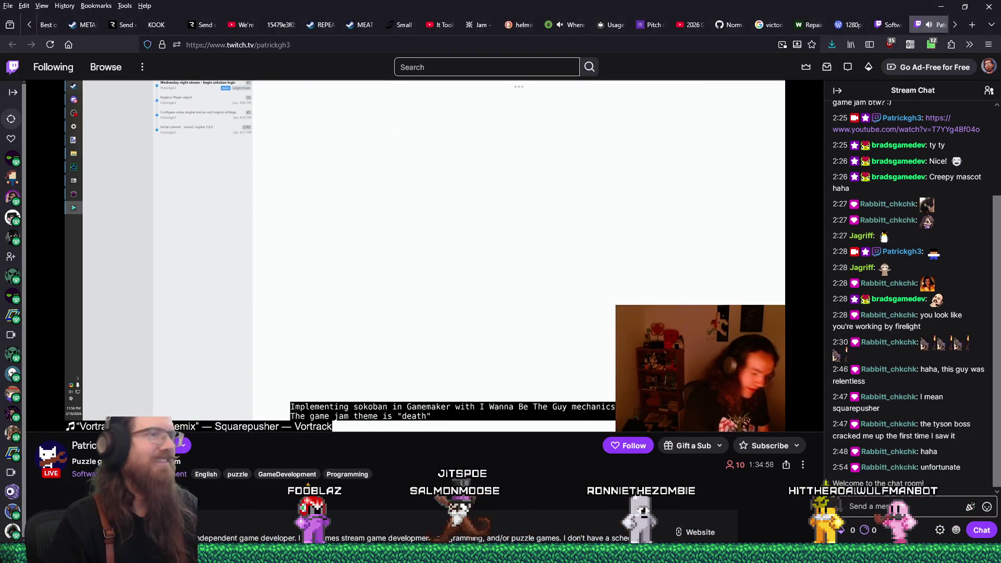
- Return to the Sokoban GameMaker stream playing in Firefox with its chat
mouse_move(86, 420)
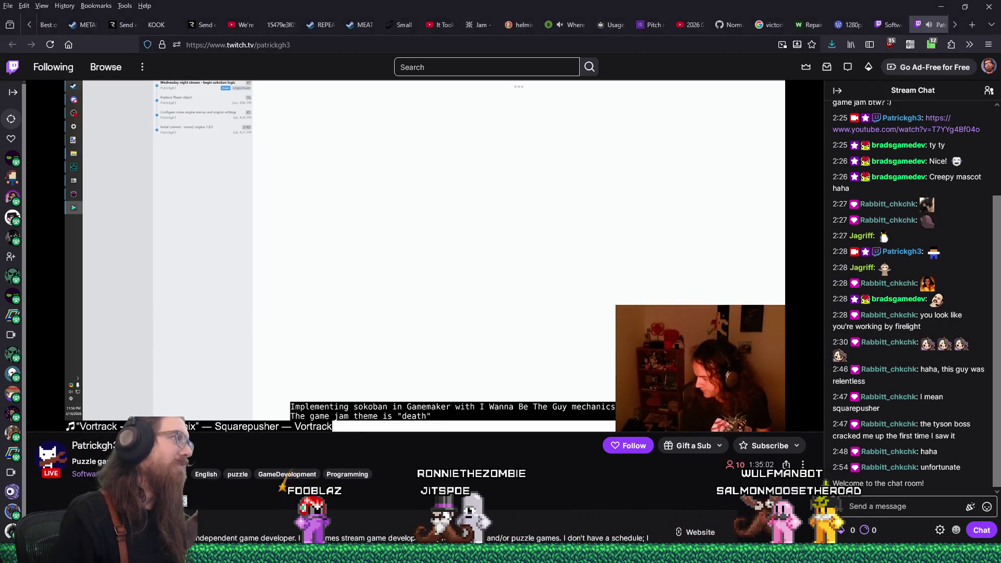